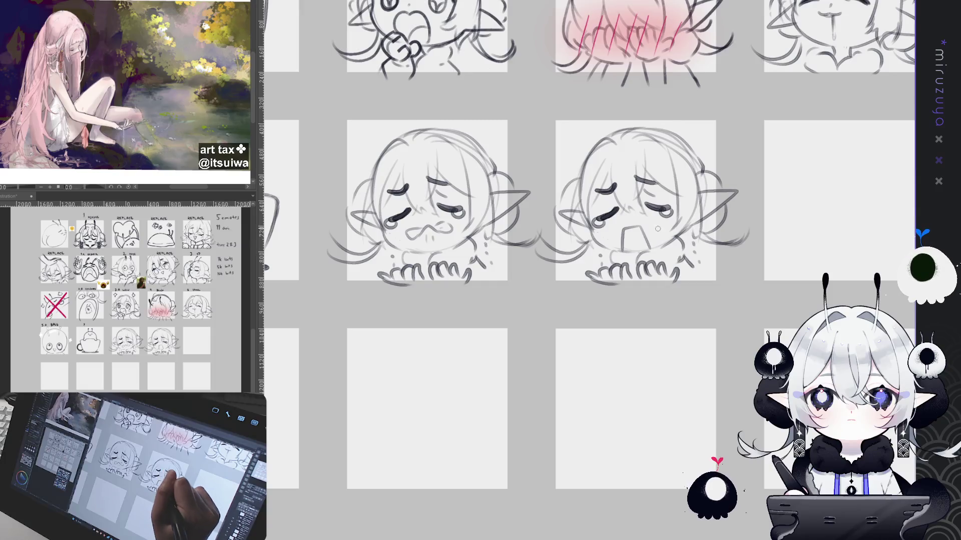
Draw tear streaks under both eyes and a wavy mouth on the right crying face.
drag(659, 209, 663, 226)
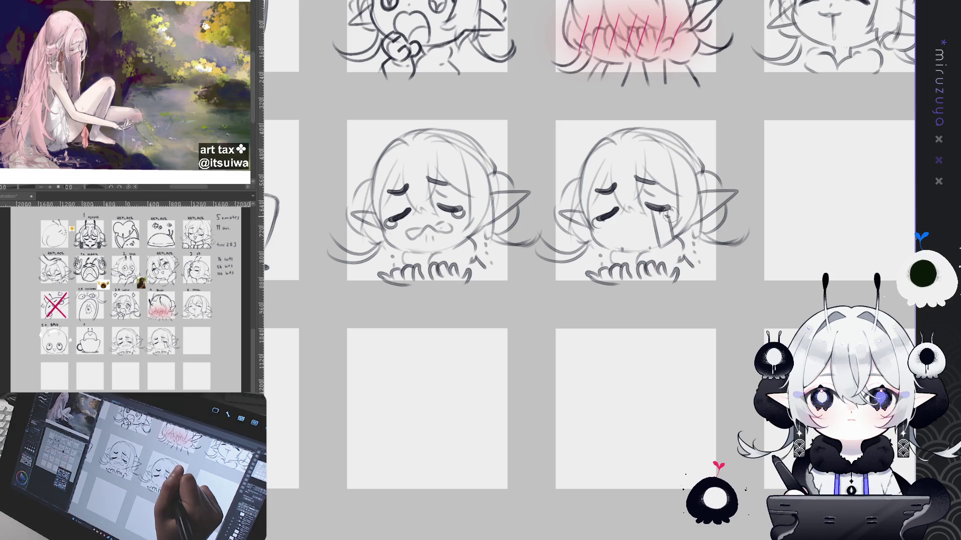
drag(650, 207, 666, 212)
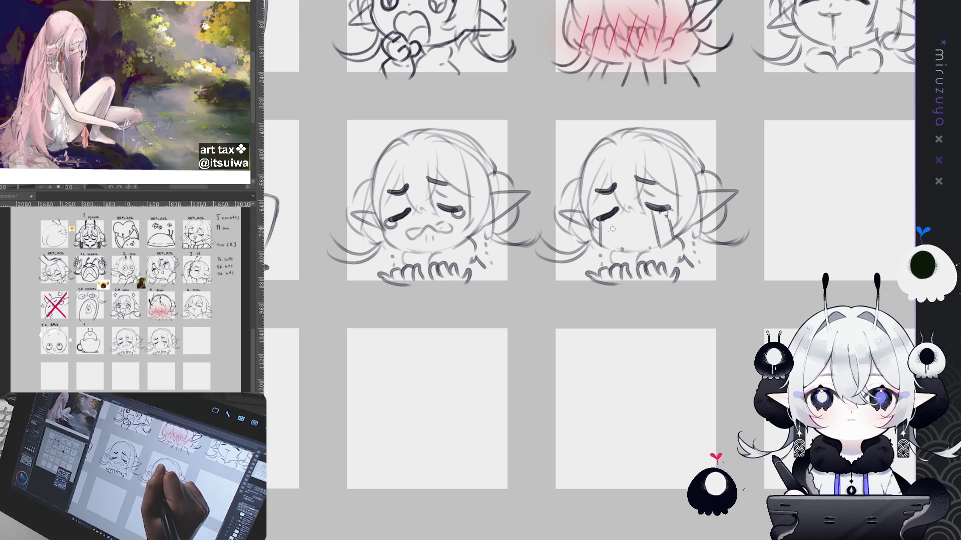
mouse_move(601, 219)
mouse_down()
mouse_move(603, 248)
mouse_move(620, 254)
mouse_up()
key(ctrl+z)
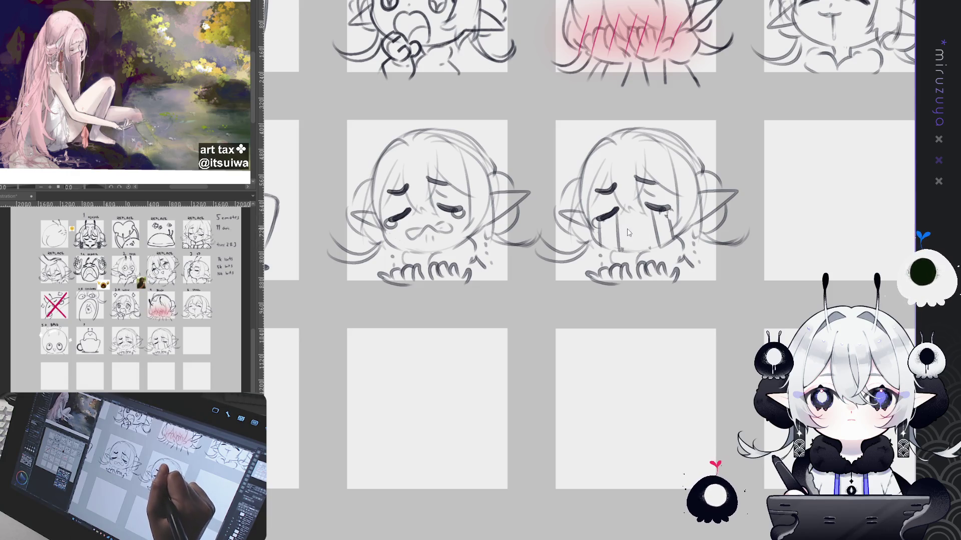
mouse_move(623, 224)
mouse_down()
mouse_move(647, 227)
mouse_move(642, 266)
mouse_move(653, 287)
mouse_move(745, 263)
mouse_up()
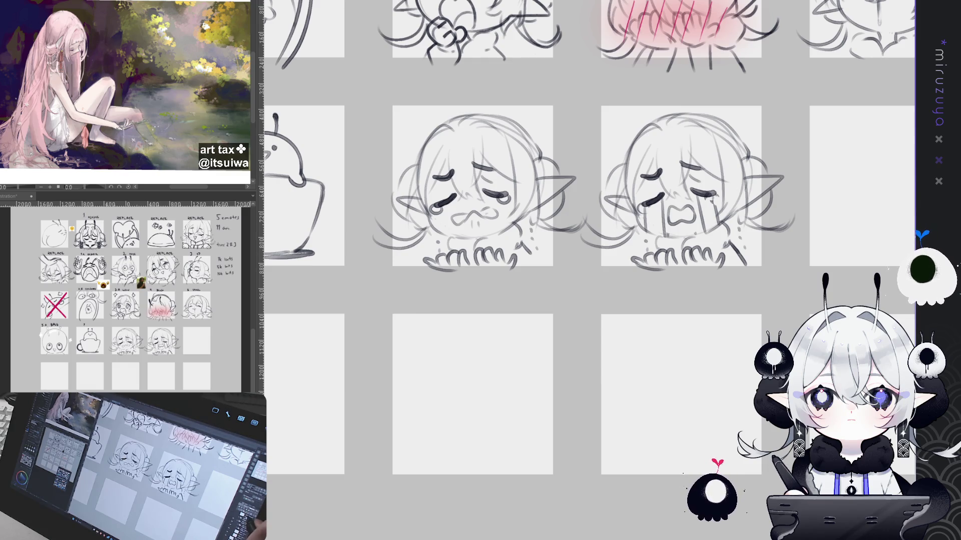
Rework the mouth of the left crying emote.
drag(458, 217, 492, 218)
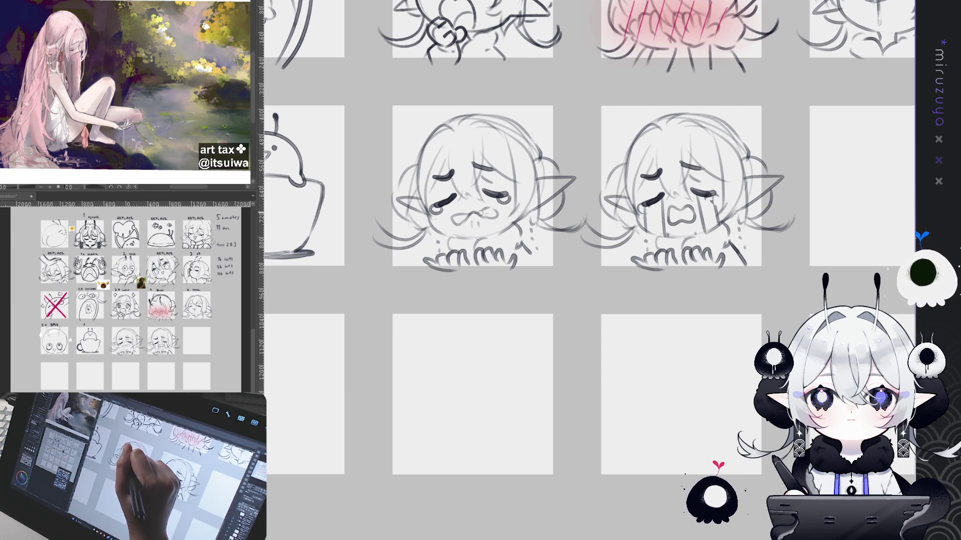
mouse_move(441, 325)
mouse_down()
mouse_move(535, 339)
mouse_move(491, 440)
mouse_move(479, 427)
mouse_up()
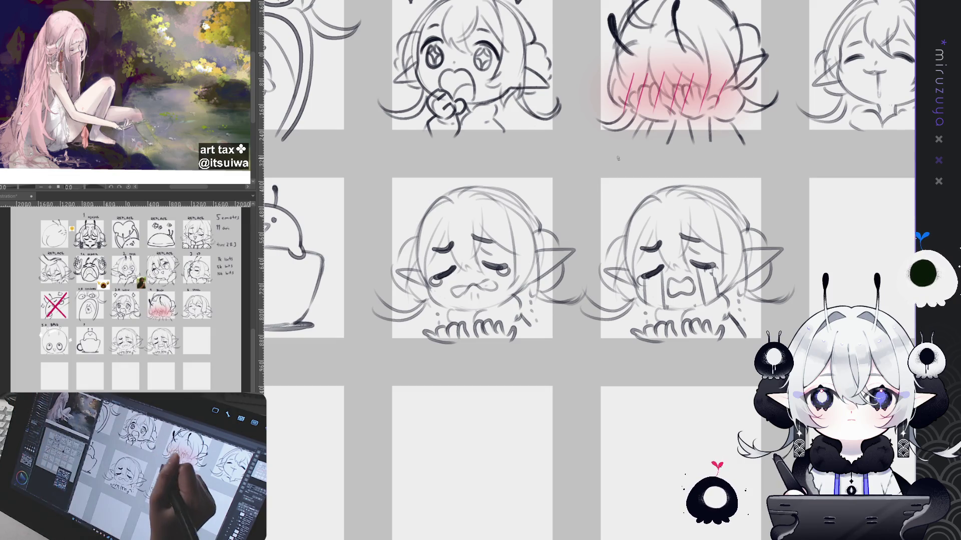
Hand-letter '6.A HOLD BACK' above the middle sad emote cell.
drag(627, 166, 952, 178)
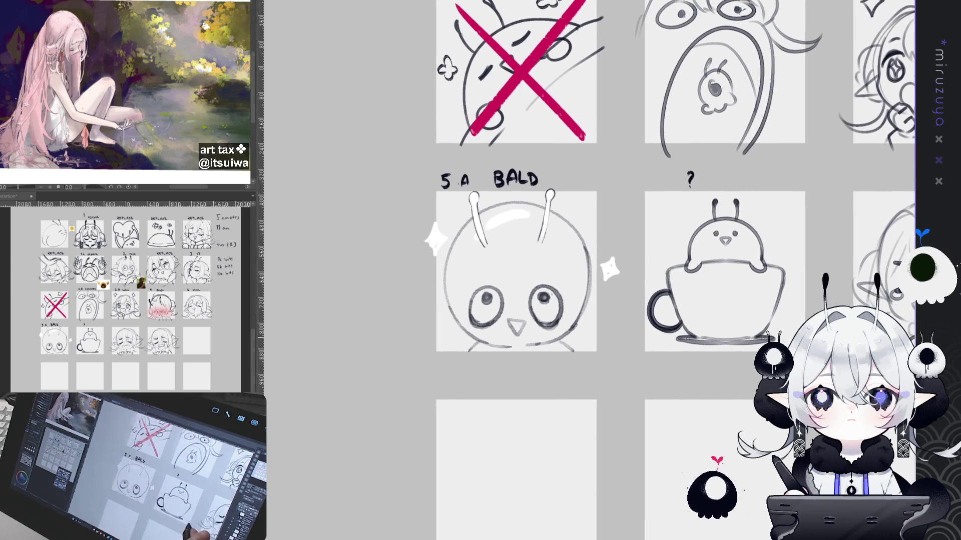
mouse_move(782, 350)
mouse_down()
mouse_move(598, 344)
mouse_move(624, 347)
mouse_up()
mouse_move(723, 181)
mouse_down()
mouse_move(504, 188)
mouse_move(557, 187)
mouse_up()
click(511, 190)
click(552, 185)
mouse_move(557, 183)
mouse_down()
mouse_move(558, 191)
mouse_move(620, 191)
mouse_up()
click(589, 188)
mouse_move(709, 184)
mouse_down()
mouse_move(643, 178)
mouse_move(647, 187)
mouse_move(702, 188)
mouse_up()
Hand-letter '7.A CRY' above the right sad emote cell.
click(659, 184)
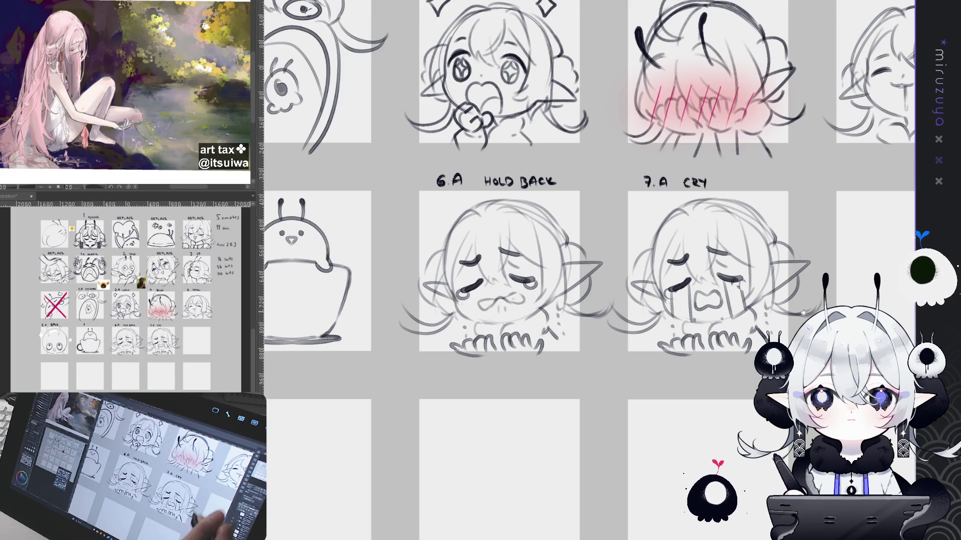
drag(801, 405, 716, 403)
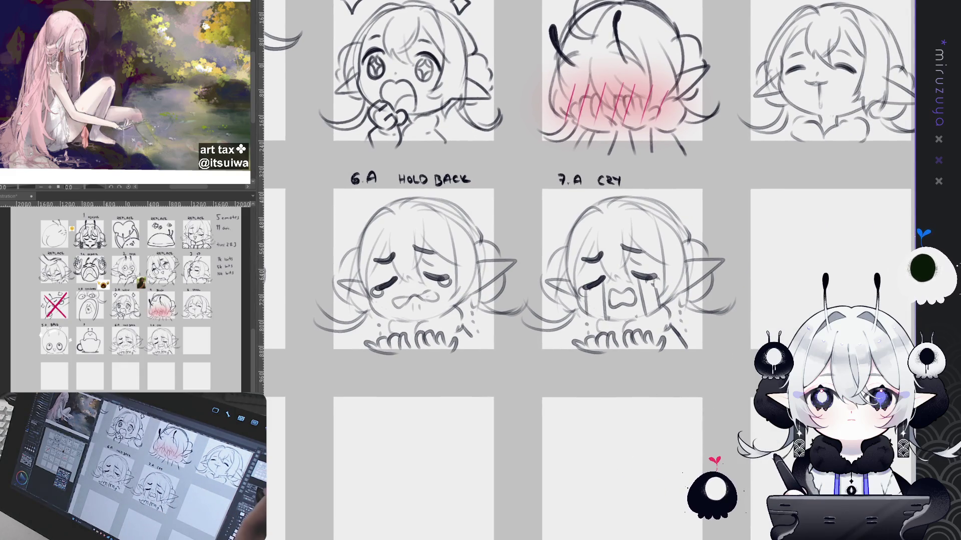
key(ctrl+minus)
key(ctrl+minus)
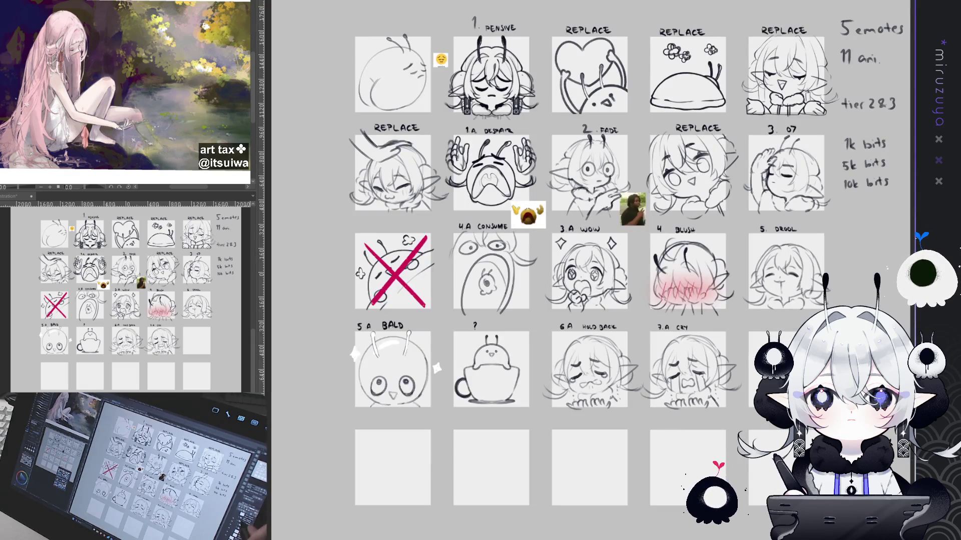
mouse_move(601, 301)
mouse_down()
mouse_move(593, 281)
mouse_move(593, 292)
mouse_up()
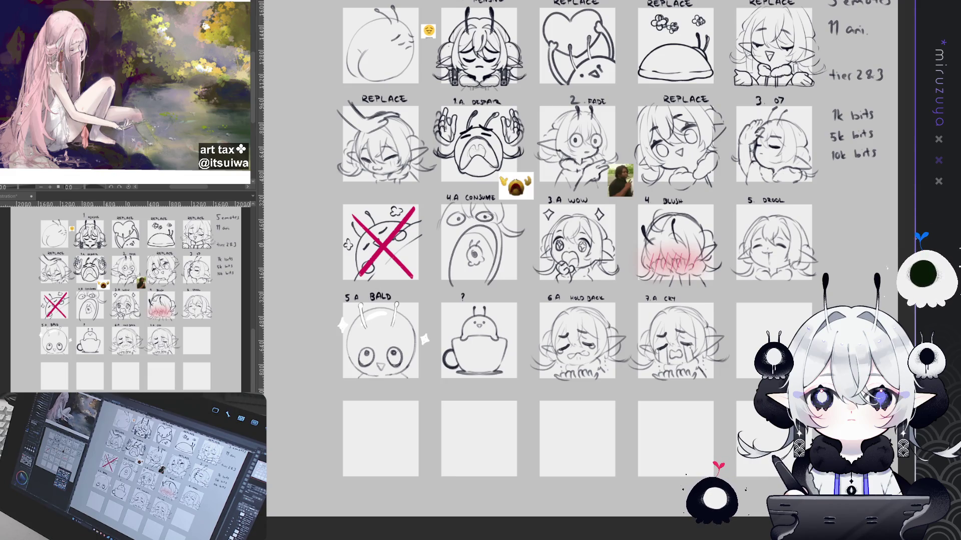
drag(600, 300, 564, 300)
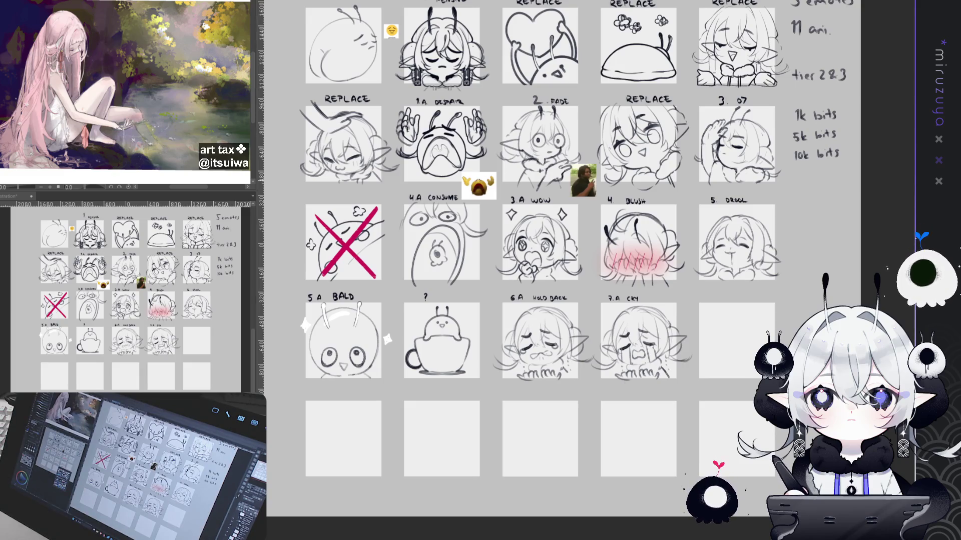
scroll(541, 248, down, 1)
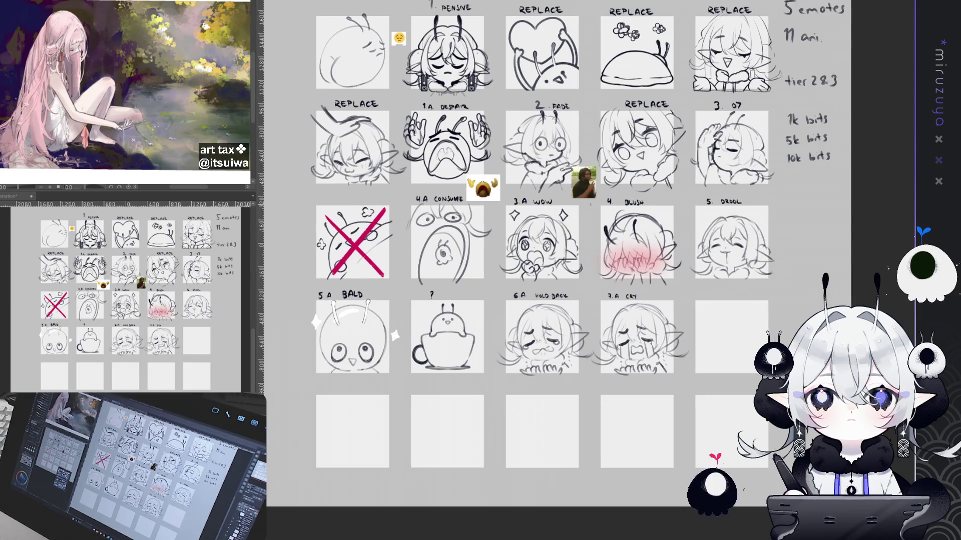
mouse_move(632, 141)
mouse_down()
mouse_move(620, 163)
mouse_move(621, 143)
mouse_up()
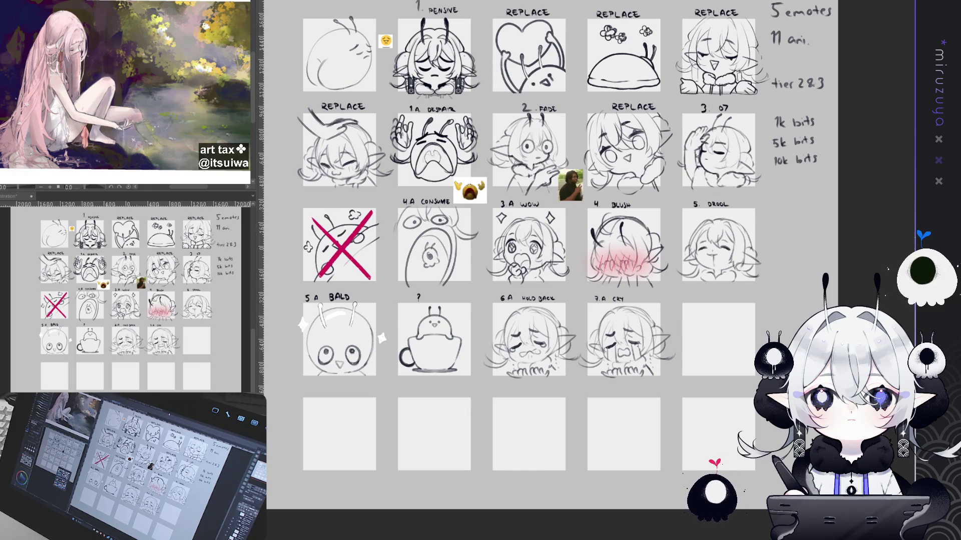
scroll(374, 95, down, 2)
scroll(375, 177, up, 2)
scroll(376, 177, down, 2)
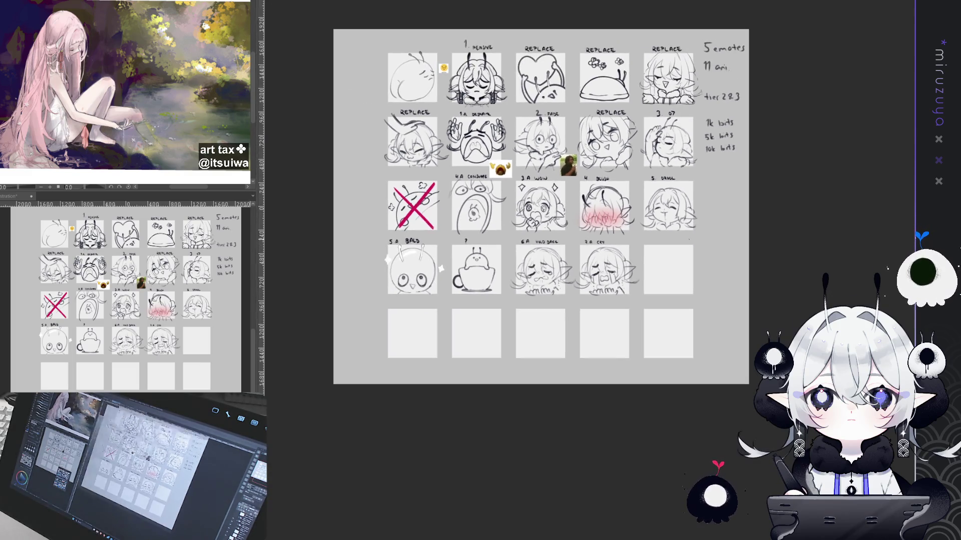
scroll(375, 176, up, 2)
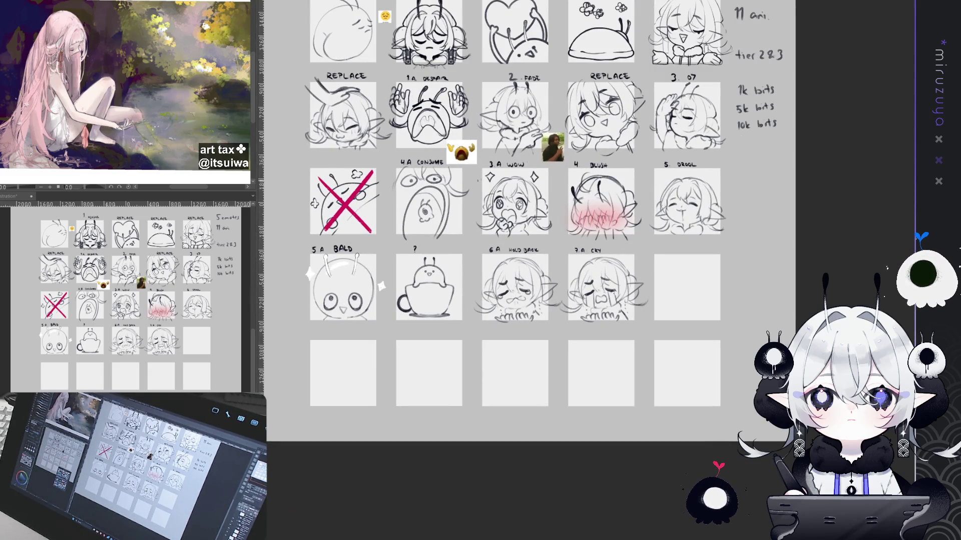
scroll(559, 225, down, 2)
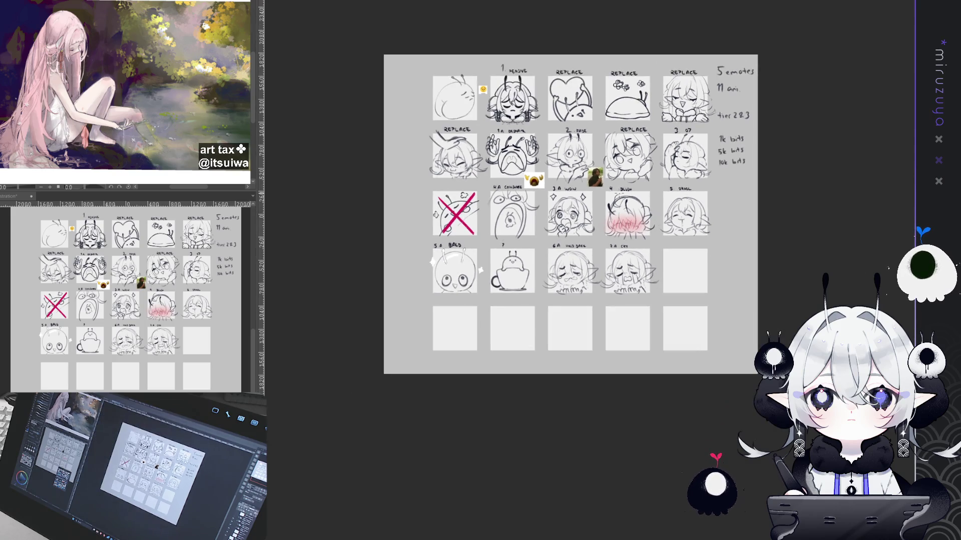
scroll(559, 226, up, 2)
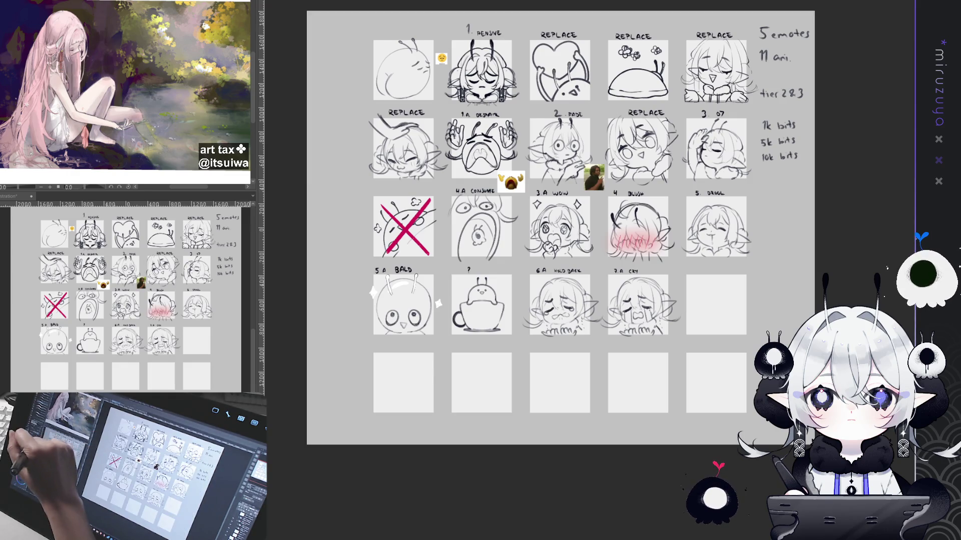
Hand-write 'REMOVE OR' beside the REPLACE label, redoing it once.
drag(612, 110, 618, 114)
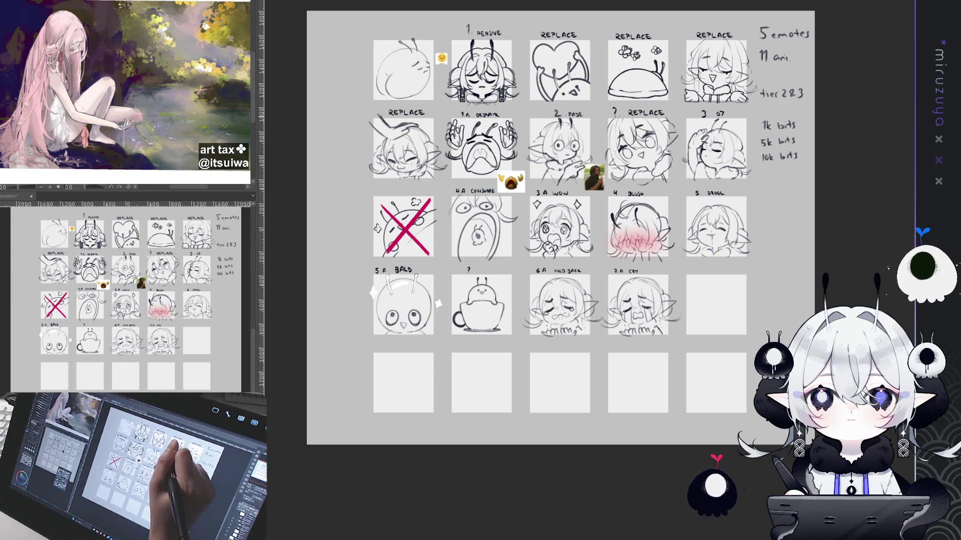
key(ctrl+z)
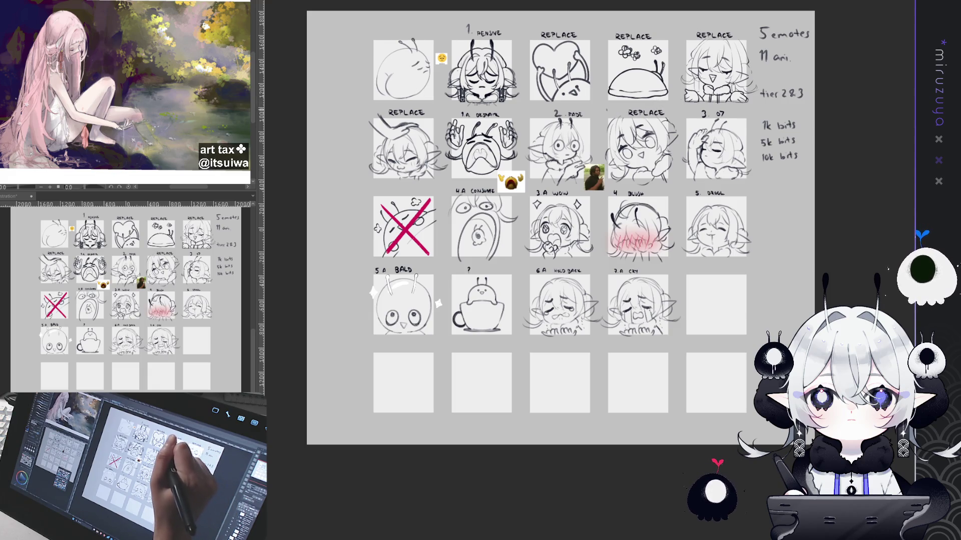
mouse_move(598, 109)
mouse_down()
mouse_move(617, 109)
mouse_move(616, 118)
mouse_up()
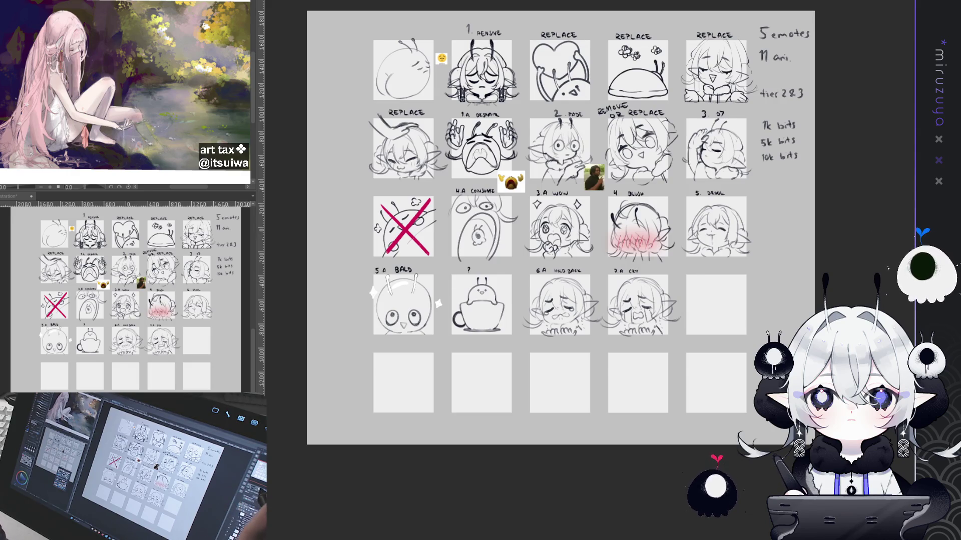
scroll(813, 349, up, 2)
scroll(812, 348, up, 2)
scroll(813, 348, up, 2)
scroll(813, 349, up, 2)
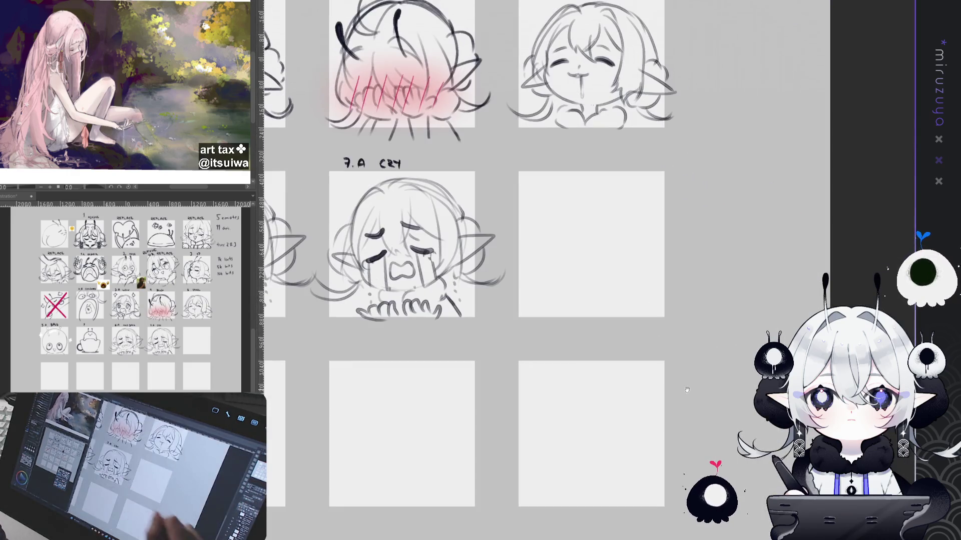
Sketch the head circle and its top arcs in the empty cell beside the cry emote.
drag(481, 271, 449, 276)
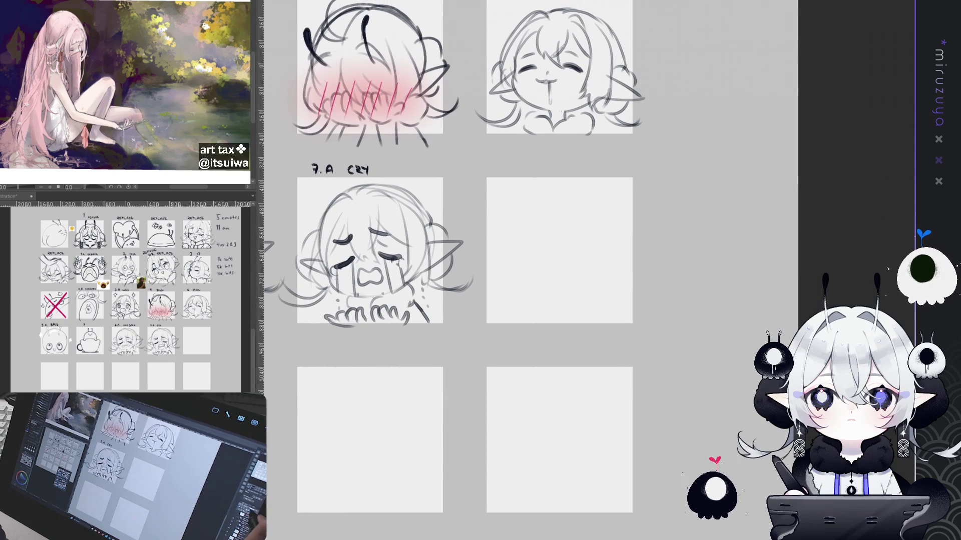
scroll(593, 274, up, 2)
drag(591, 274, 547, 253)
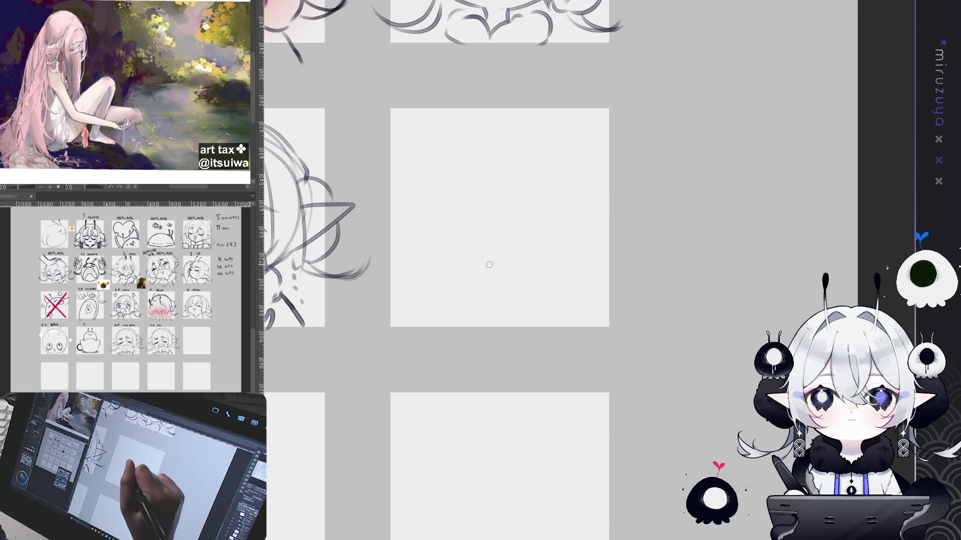
mouse_move(492, 279)
mouse_down()
mouse_move(461, 226)
mouse_move(561, 249)
mouse_up()
key(ctrl+z)
mouse_move(480, 283)
mouse_down()
mouse_move(555, 136)
mouse_move(589, 290)
mouse_up()
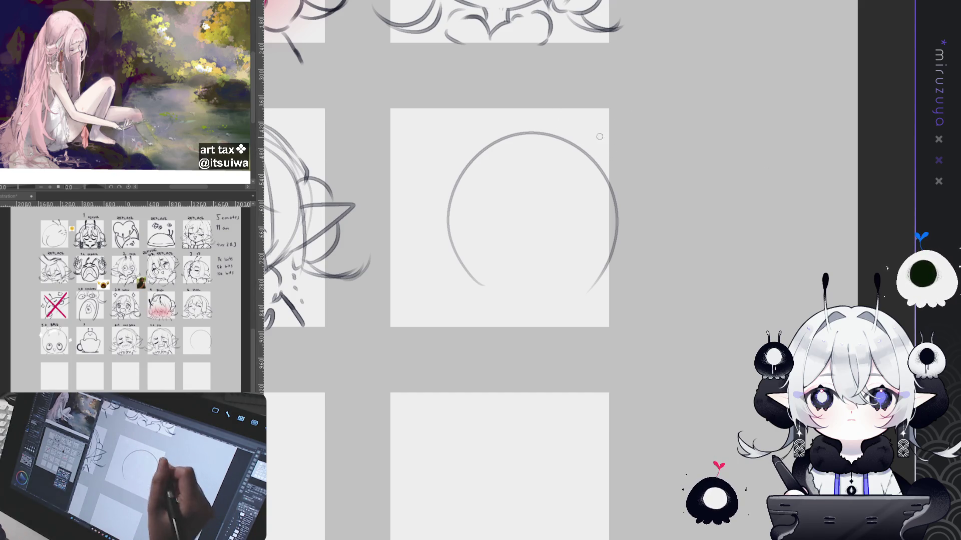
drag(453, 200, 481, 289)
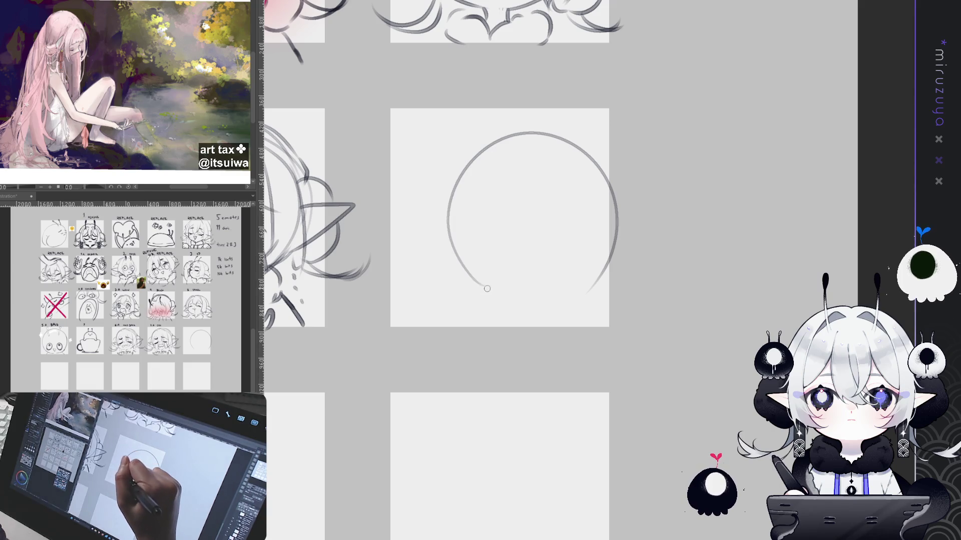
key(ctrl+z)
drag(459, 180, 584, 136)
drag(477, 158, 621, 194)
Draw the head's lower-left cheek arc, right closed eye and lower-right outline.
mouse_move(533, 217)
mouse_down()
mouse_move(701, 165)
mouse_move(588, 273)
mouse_move(536, 285)
mouse_up()
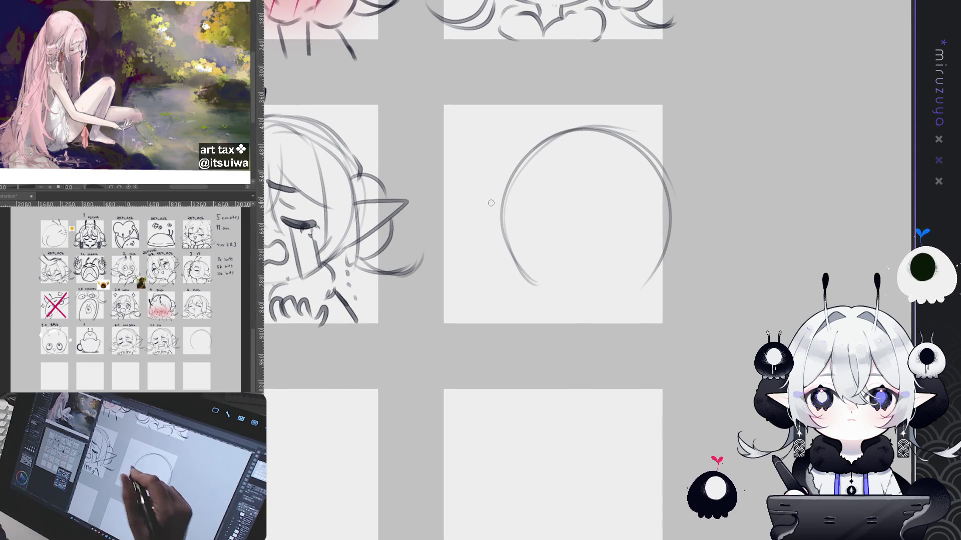
drag(507, 246, 520, 274)
key(ctrl+z)
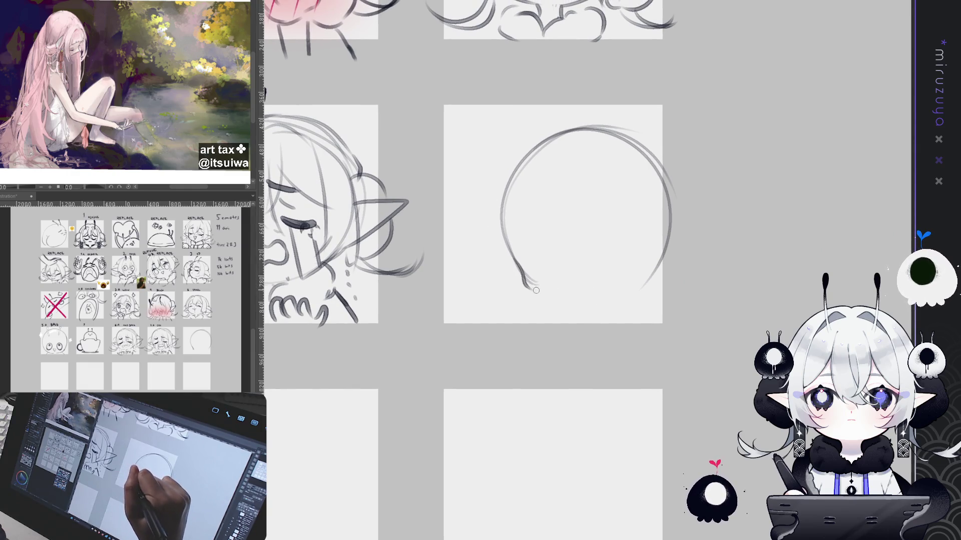
key(ctrl+z)
mouse_move(515, 260)
mouse_down()
mouse_move(526, 283)
mouse_move(555, 296)
mouse_up()
mouse_move(532, 250)
mouse_down()
mouse_move(572, 255)
mouse_move(556, 268)
mouse_move(646, 235)
mouse_up()
key(ctrl+z)
key(ctrl+z)
key(ctrl+z)
key(ctrl+z)
key(ctrl+z)
drag(592, 256, 627, 240)
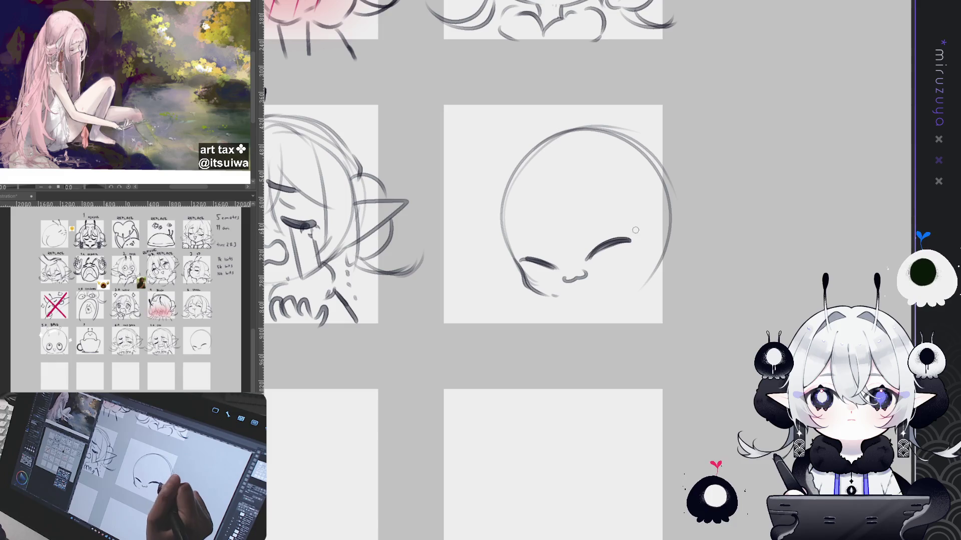
drag(670, 236, 637, 286)
Add hair strands falling over the forehead toward the eyes and down the right side.
drag(536, 193, 555, 259)
key(ctrl+z)
drag(534, 197, 551, 246)
drag(573, 193, 590, 258)
drag(552, 173, 572, 262)
drag(572, 197, 630, 230)
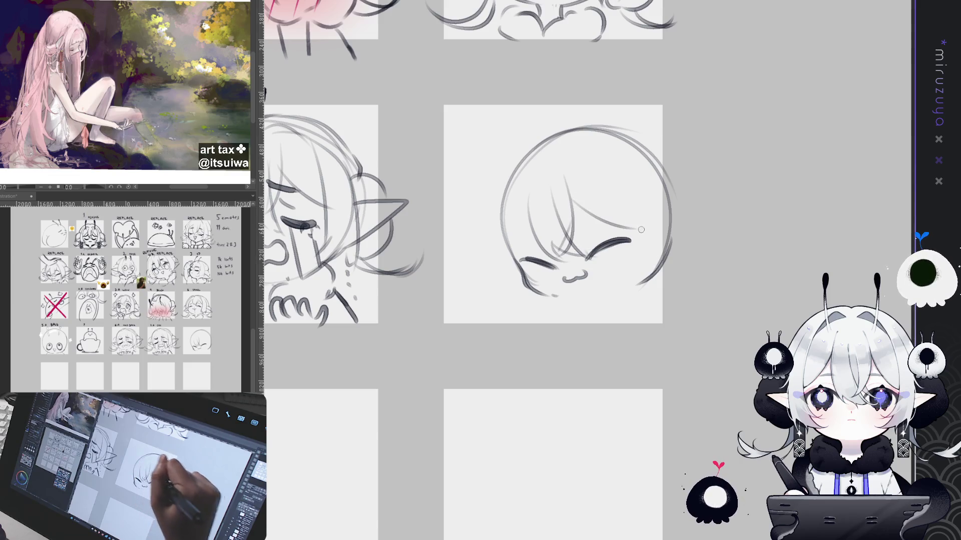
drag(615, 176, 629, 273)
mouse_move(666, 188)
mouse_down()
mouse_move(642, 284)
mouse_move(633, 286)
mouse_up()
key(ctrl+z)
Draw the chin line and curved jaw under the face.
drag(546, 296, 603, 299)
key(ctrl+z)
key(ctrl+z)
key(ctrl+z)
mouse_move(531, 287)
mouse_down()
mouse_move(598, 305)
mouse_move(650, 273)
mouse_up()
key(ctrl+z)
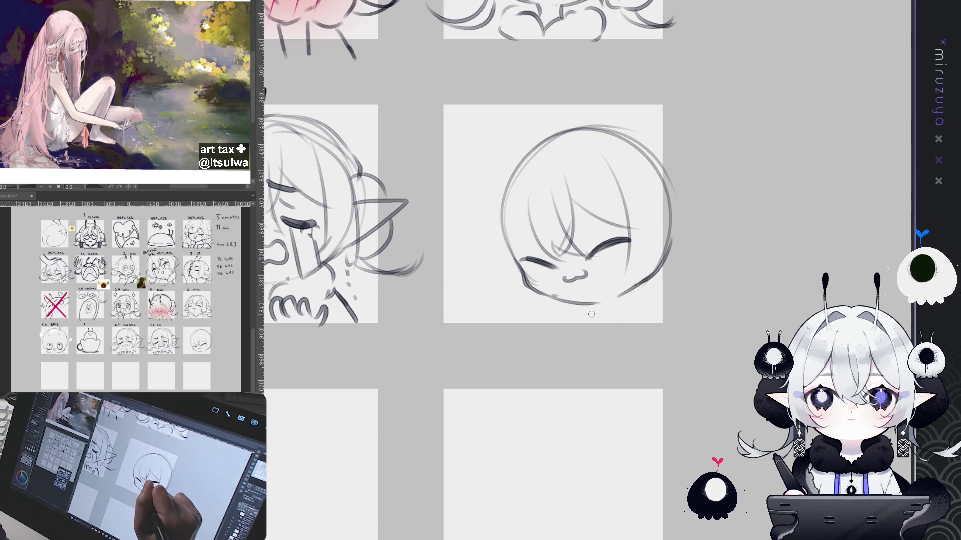
drag(586, 308, 625, 284)
key(ctrl+z)
mouse_move(586, 307)
mouse_down()
mouse_move(646, 277)
mouse_move(673, 315)
mouse_up()
Draw the arm line below the head, extending it leftward into a hook.
drag(590, 311, 655, 321)
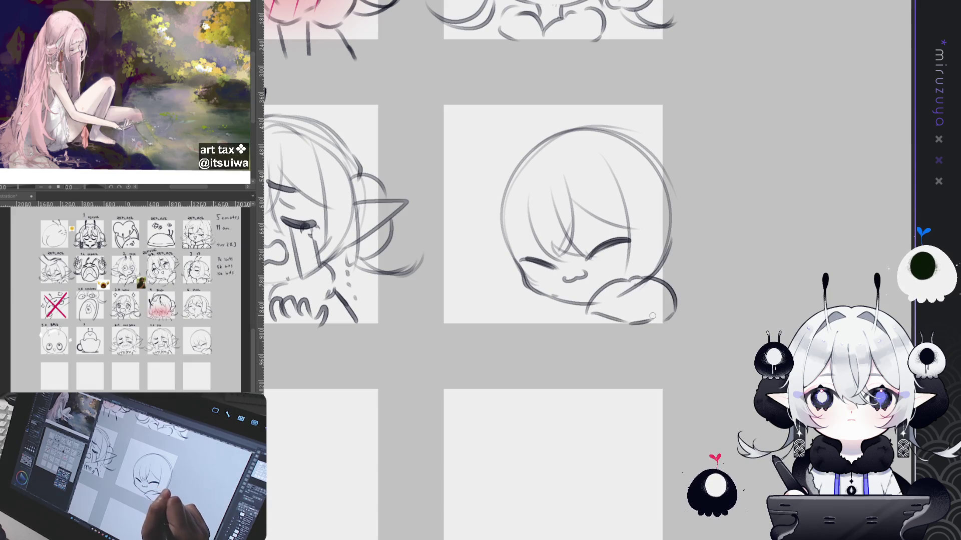
key(ctrl+z)
drag(588, 310, 639, 323)
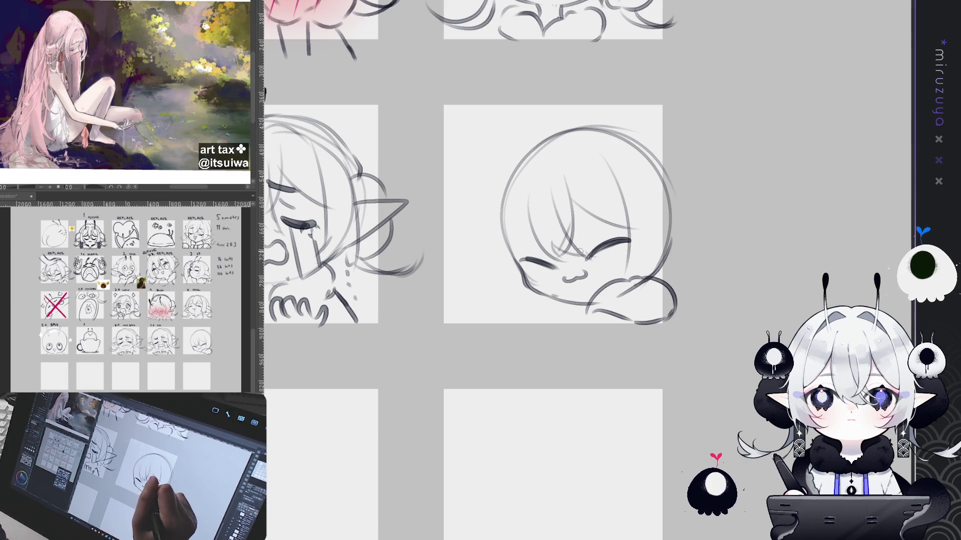
drag(596, 311, 558, 318)
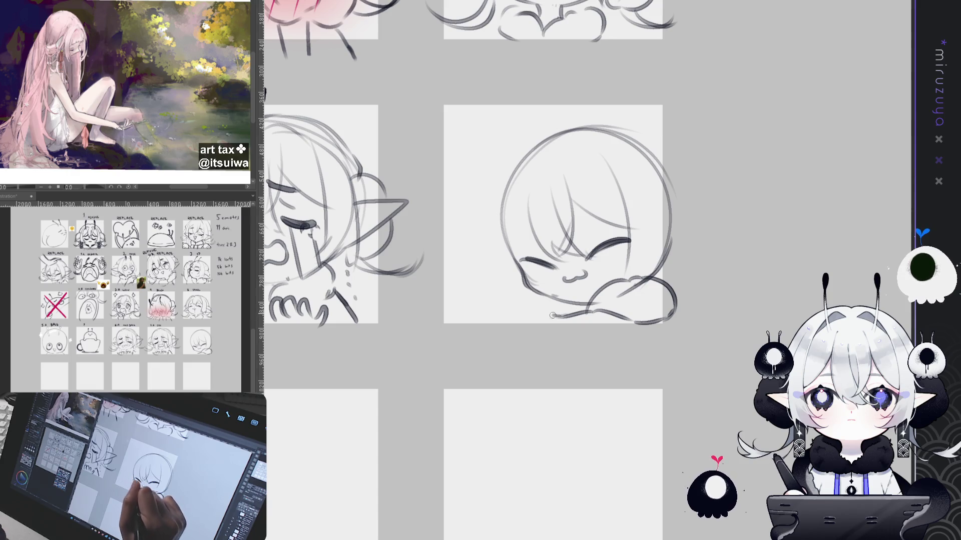
mouse_move(551, 318)
mouse_down()
mouse_move(454, 313)
mouse_move(449, 336)
mouse_move(473, 348)
mouse_move(448, 352)
mouse_move(492, 346)
mouse_move(440, 377)
mouse_up()
Lasso the head sketch and move it slightly up and right, then deselect.
key(ctrl+z)
key(ctrl+z)
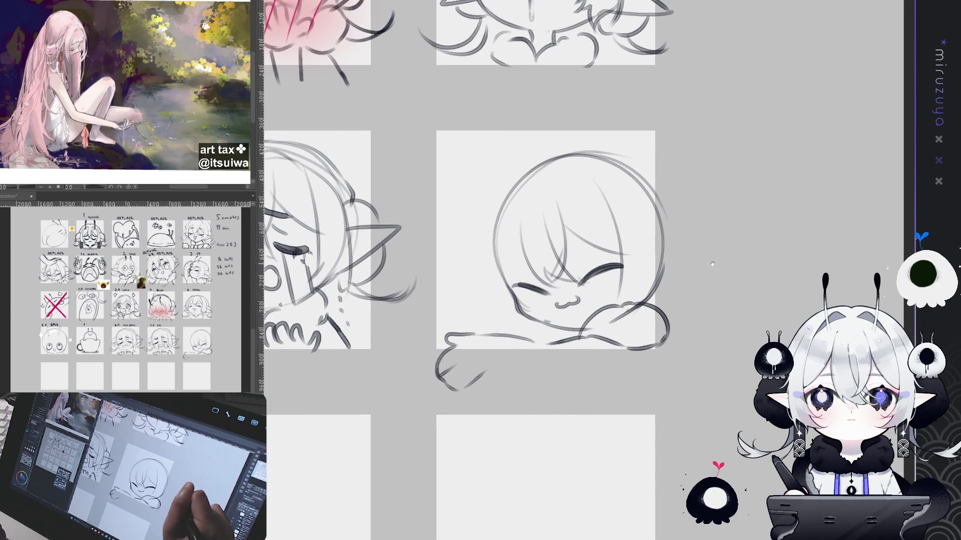
mouse_move(629, 133)
mouse_down()
mouse_move(525, 140)
mouse_move(447, 415)
mouse_move(629, 133)
mouse_up()
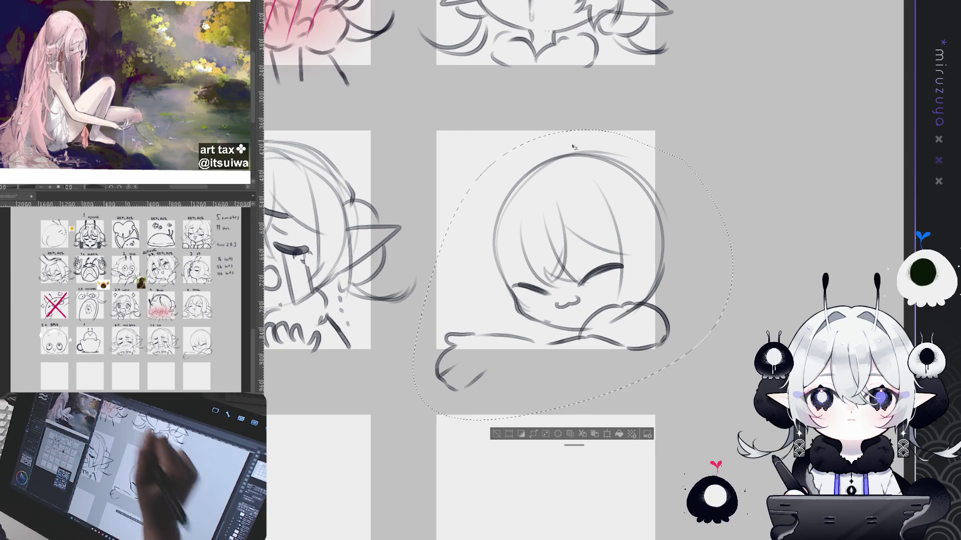
drag(635, 230, 646, 219)
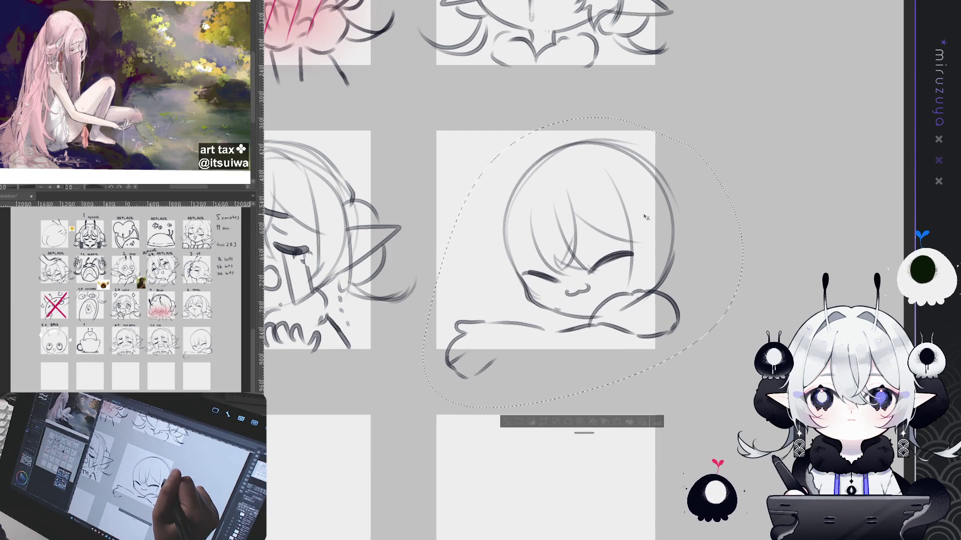
key(ctrl+d)
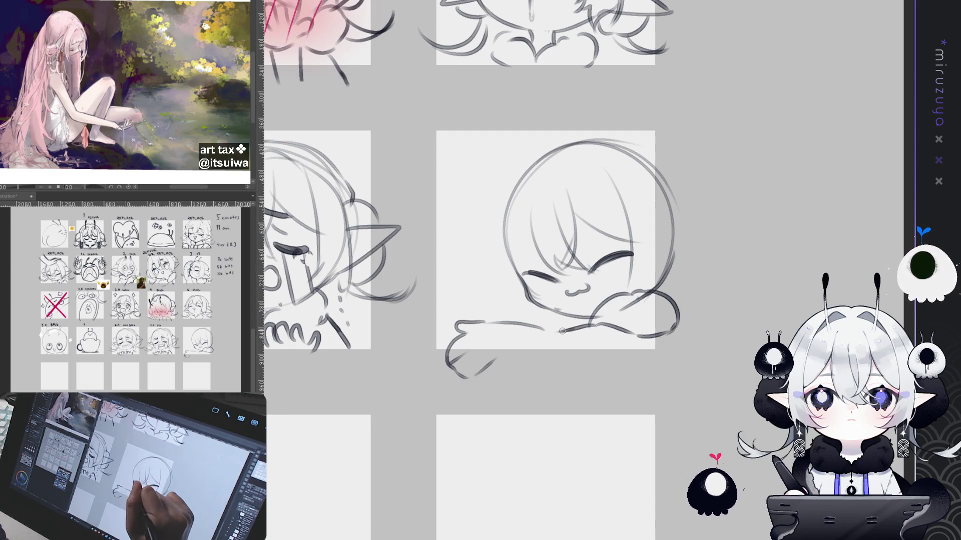
Draw a rounded arm arcing from the chin to the lower left, retrying the stroke.
mouse_move(564, 330)
mouse_down()
mouse_move(535, 254)
mouse_move(441, 311)
mouse_move(454, 344)
mouse_up()
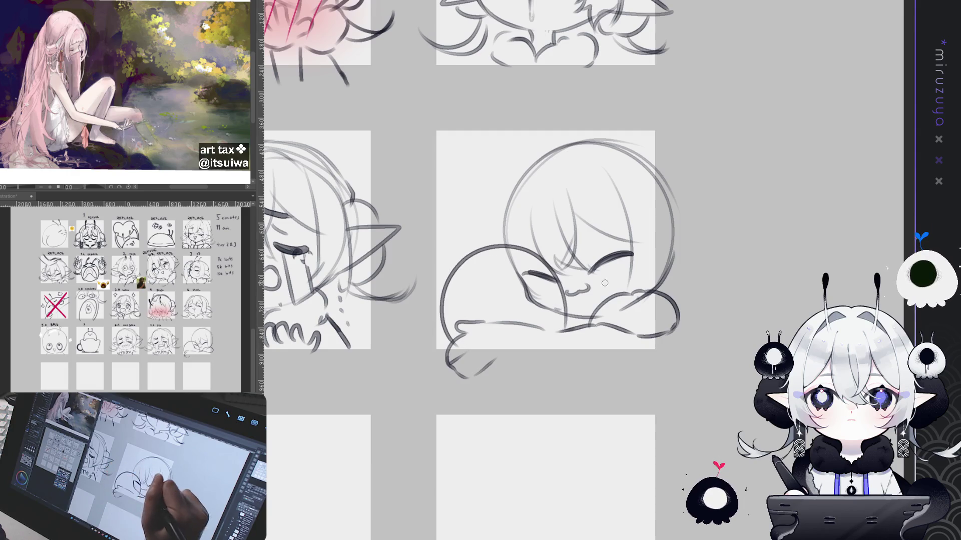
key(ctrl+z)
mouse_move(552, 337)
mouse_down()
mouse_move(548, 308)
mouse_move(469, 251)
mouse_move(451, 343)
mouse_move(552, 318)
mouse_move(467, 249)
mouse_move(451, 338)
mouse_up()
key(ctrl+z)
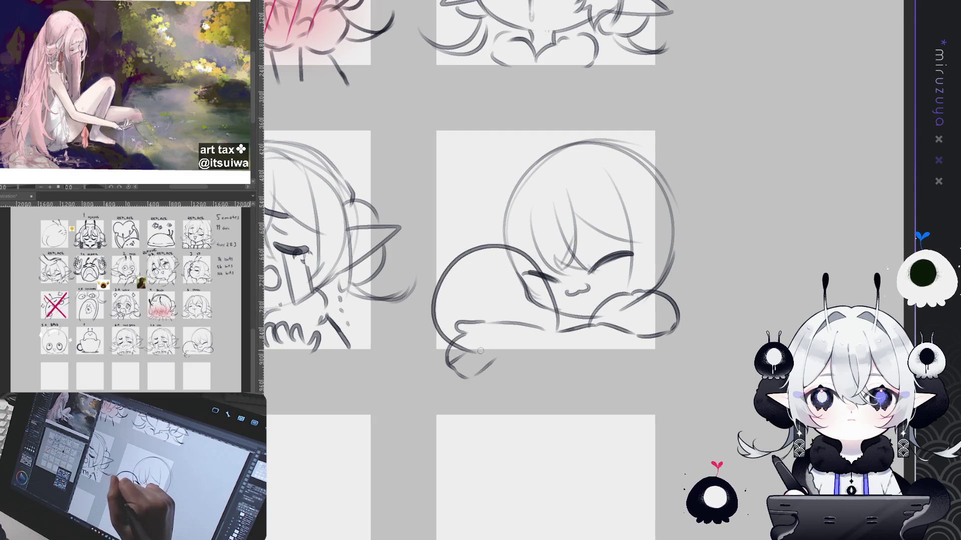
key(ctrl+z)
mouse_move(555, 331)
mouse_down()
mouse_move(565, 304)
mouse_move(480, 229)
mouse_move(439, 330)
mouse_up()
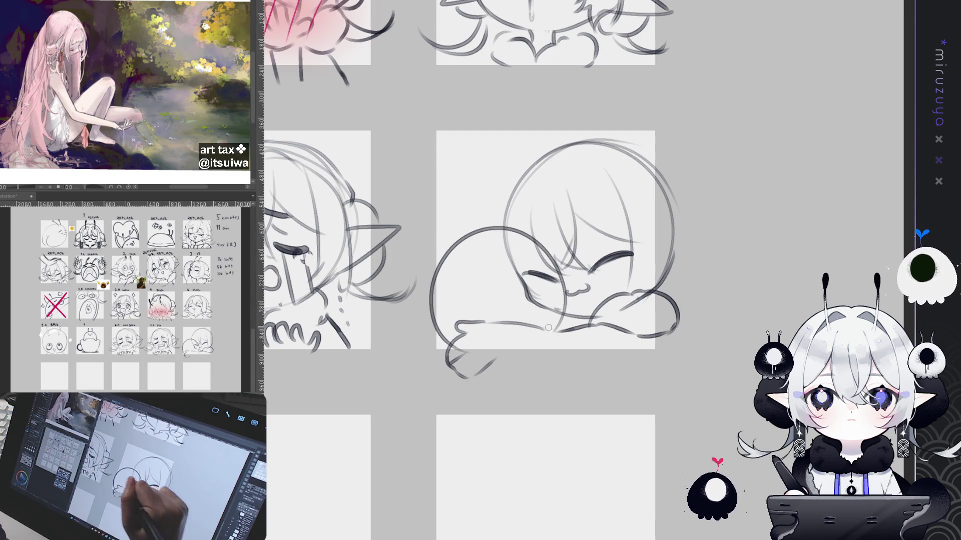
Transform the arm stroke slightly left and down and commit it.
key(ctrl+t)
drag(546, 267, 530, 268)
drag(479, 359, 477, 371)
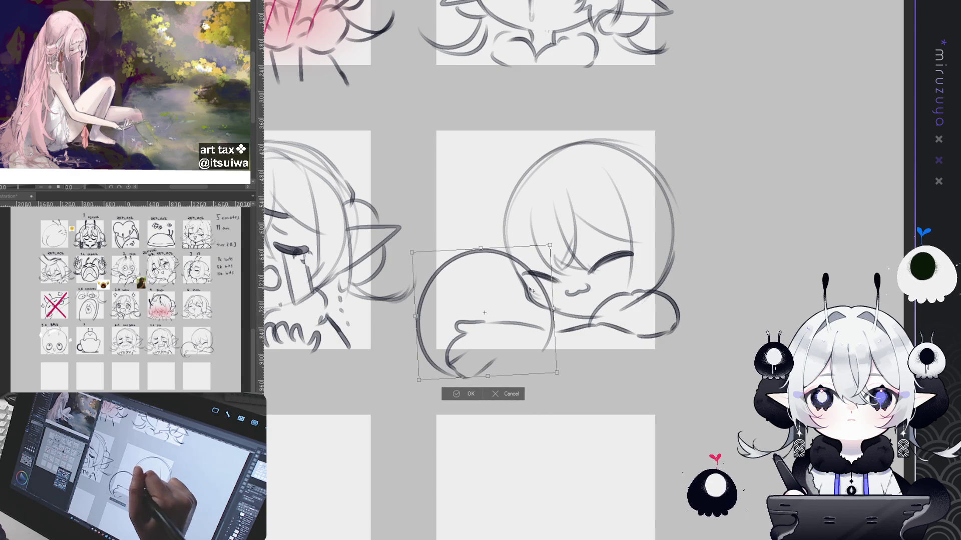
key(Return)
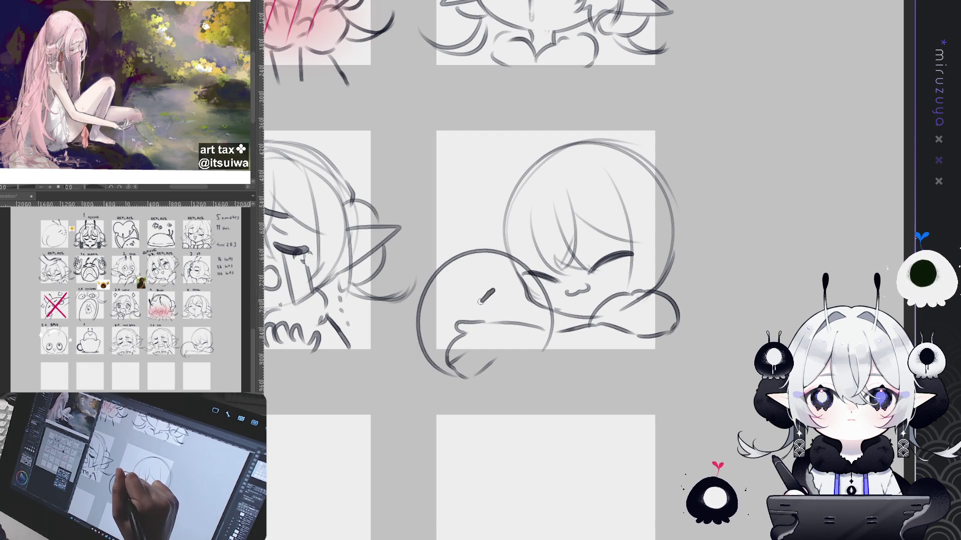
Give the blob a small eye stroke, a little mouth and antennae.
drag(514, 281, 530, 283)
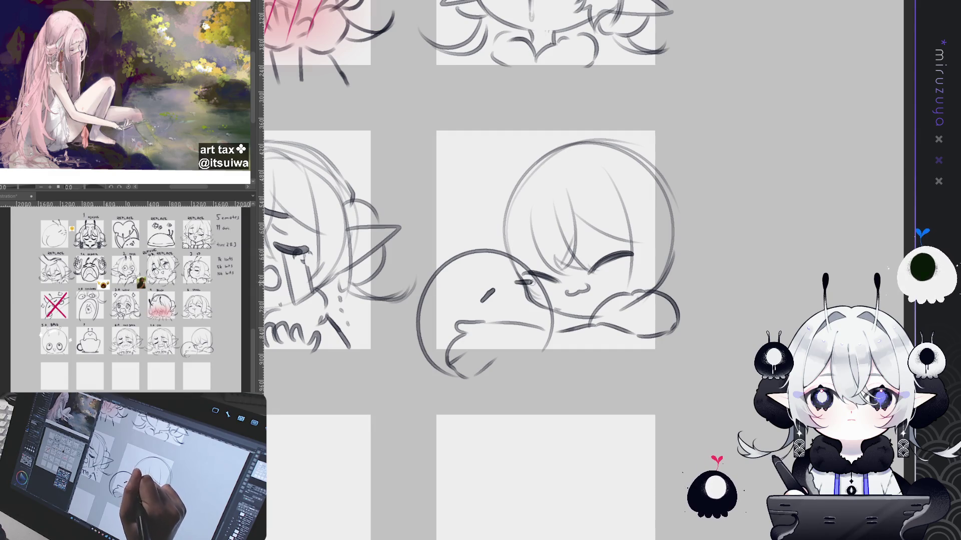
drag(499, 298, 520, 292)
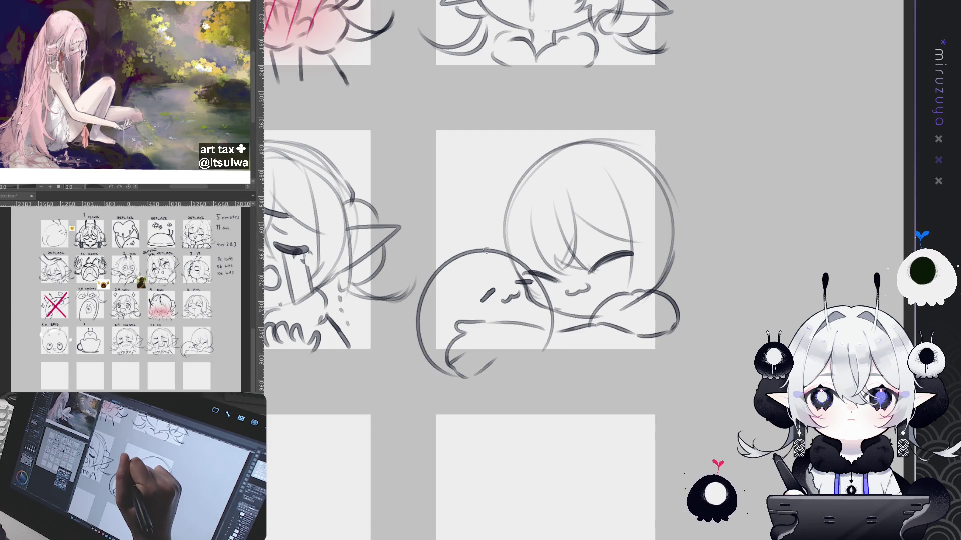
mouse_move(491, 246)
mouse_down()
mouse_move(459, 224)
mouse_move(443, 248)
mouse_up()
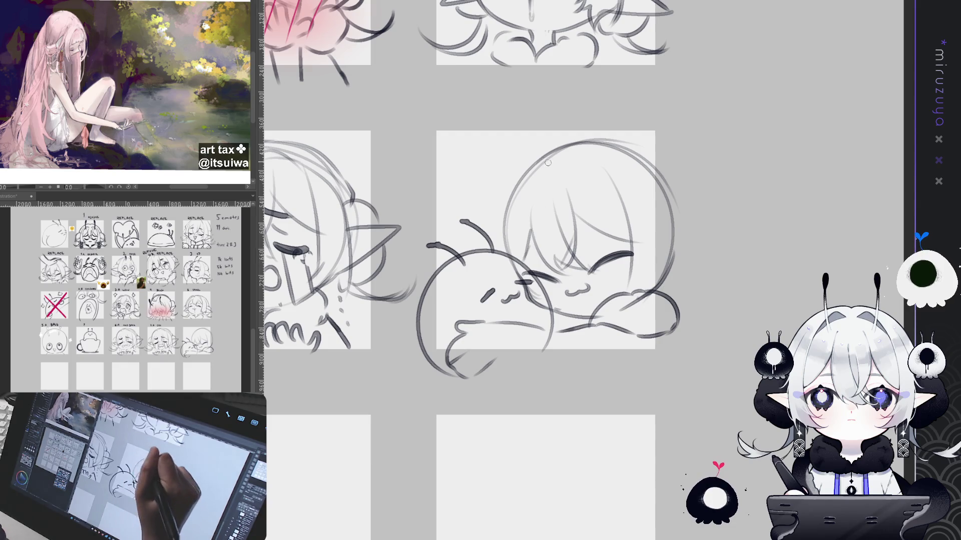
Refine the chibi's hair edges on both sides and darken the top arc.
mouse_move(530, 172)
mouse_down()
mouse_move(495, 215)
mouse_move(492, 251)
mouse_up()
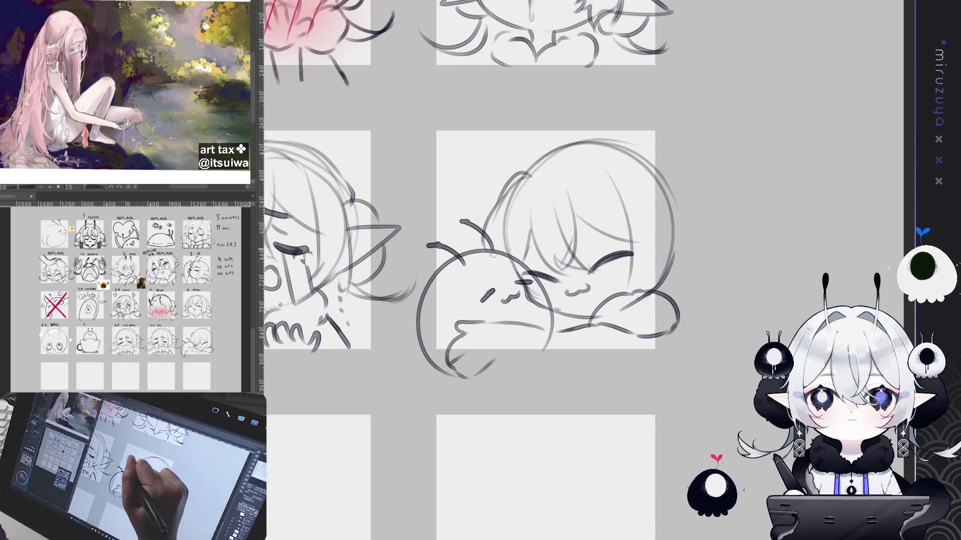
mouse_move(585, 160)
mouse_down()
mouse_move(623, 195)
mouse_move(629, 239)
mouse_move(648, 237)
mouse_up()
drag(618, 162, 657, 294)
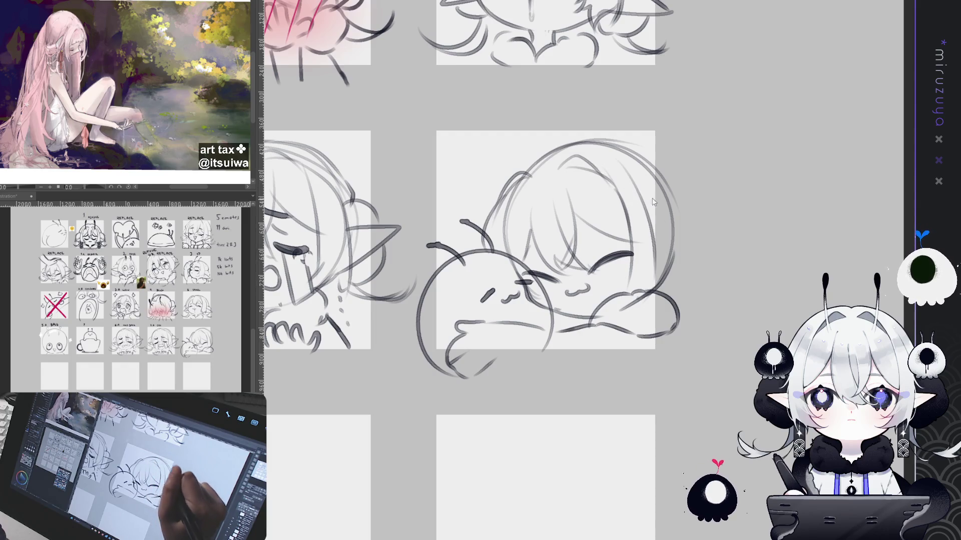
drag(655, 203, 650, 288)
mouse_move(544, 161)
mouse_down()
mouse_move(610, 137)
mouse_move(658, 161)
mouse_up()
key(ctrl+z)
key(ctrl+z)
mouse_move(548, 159)
mouse_down()
mouse_move(600, 138)
mouse_move(659, 168)
mouse_up()
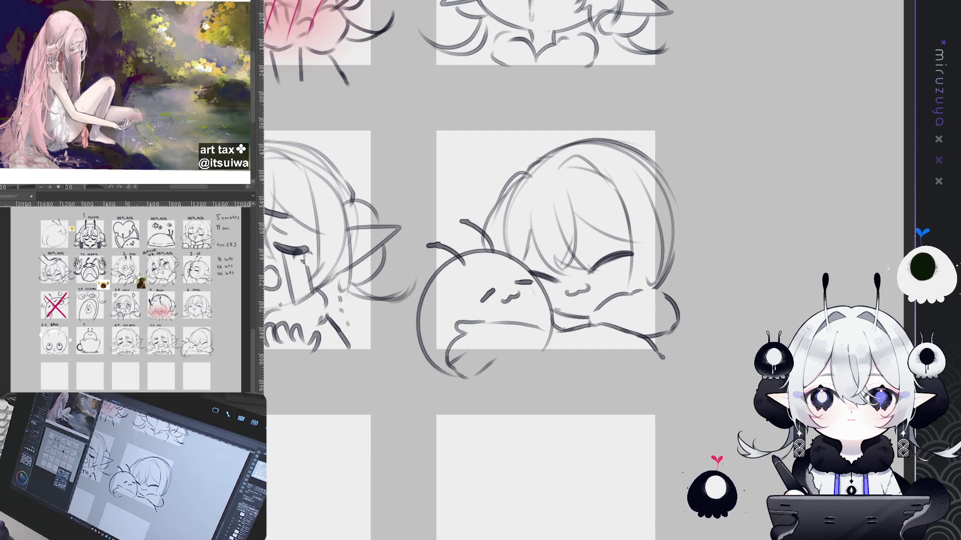
drag(571, 167, 577, 179)
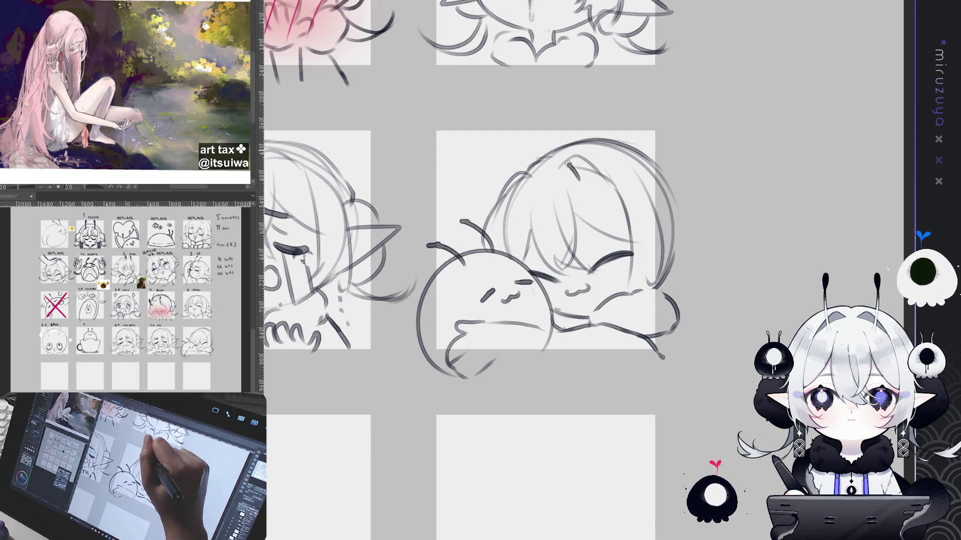
Draw two antennae on the chibi's head, redoing the left one smoothly.
drag(517, 137, 578, 179)
drag(478, 162, 528, 187)
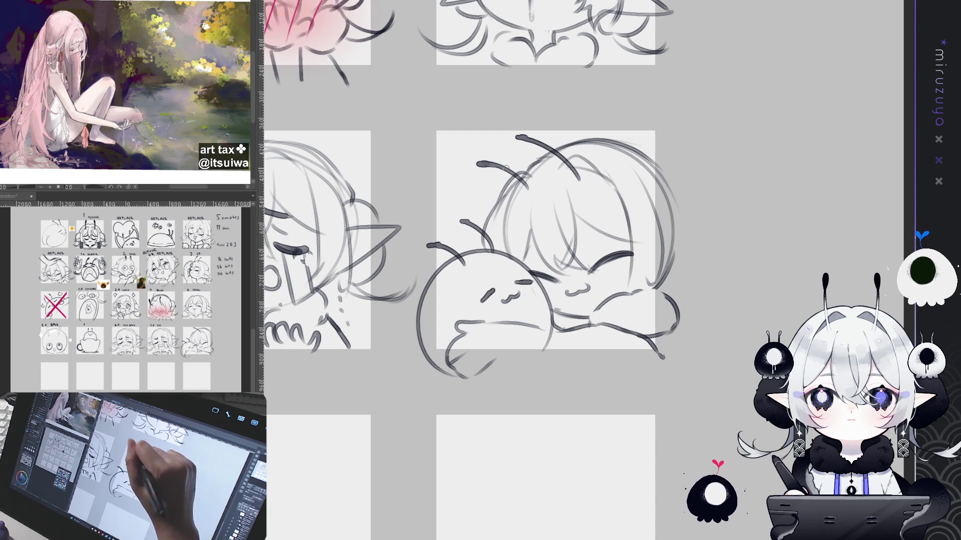
key(ctrl+z)
drag(468, 159, 528, 186)
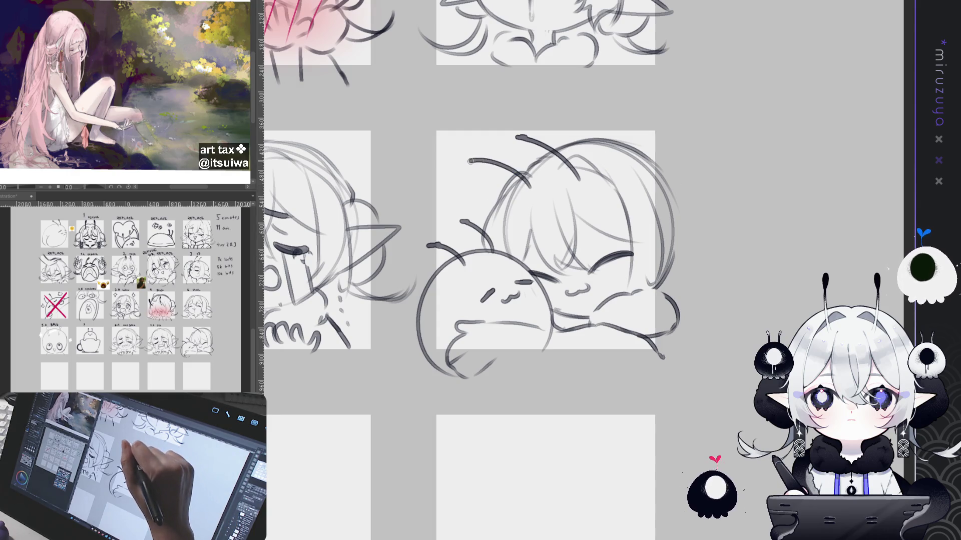
drag(692, 254, 741, 258)
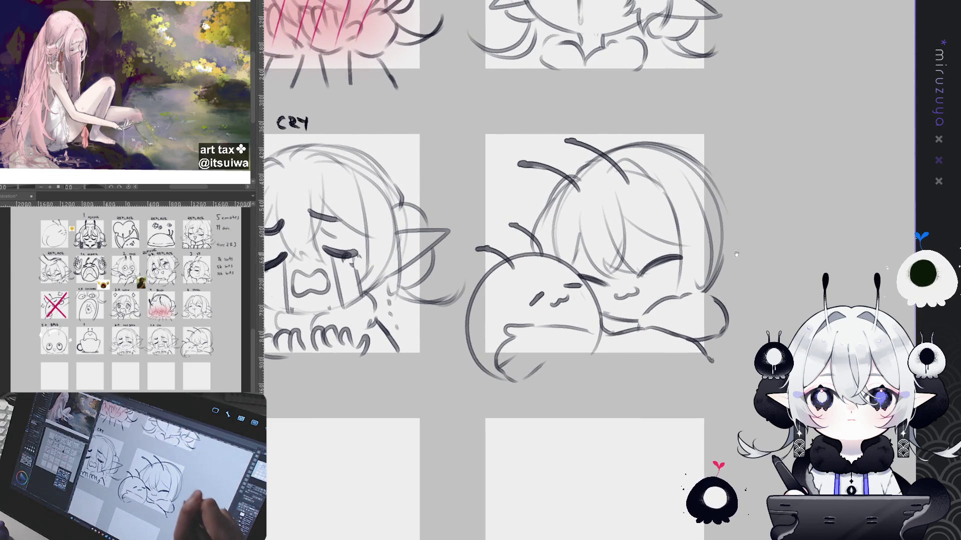
key(ctrl+minus)
key(ctrl+plus)
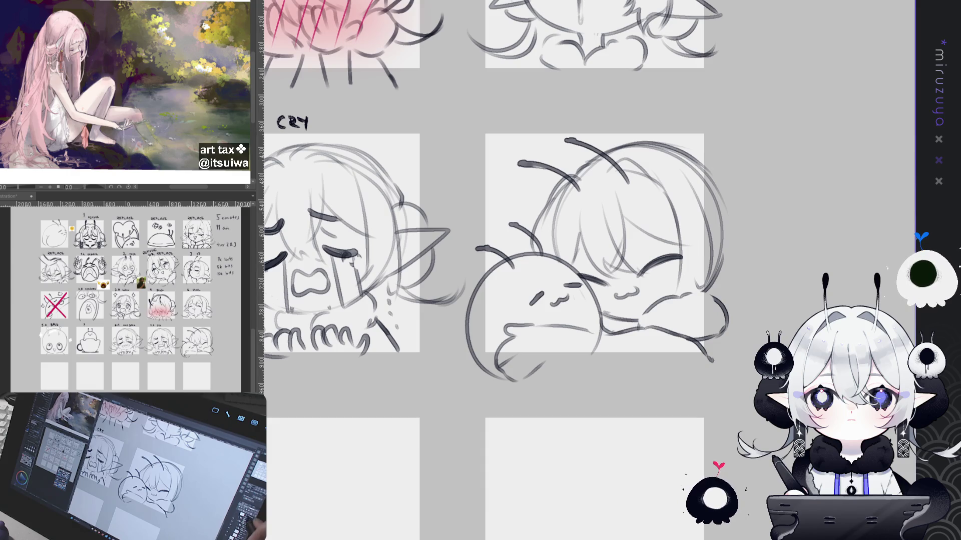
Lasso the chibi-and-blob sketch, scale it down slightly, move it left and commit.
mouse_move(586, 114)
mouse_down()
mouse_move(727, 375)
mouse_move(676, 116)
mouse_up()
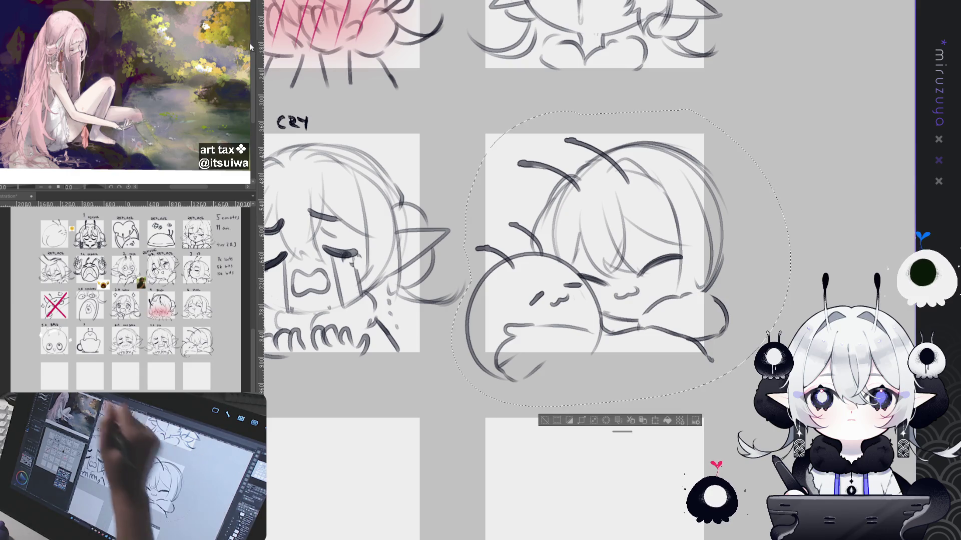
key(ctrl+t)
drag(621, 406, 624, 402)
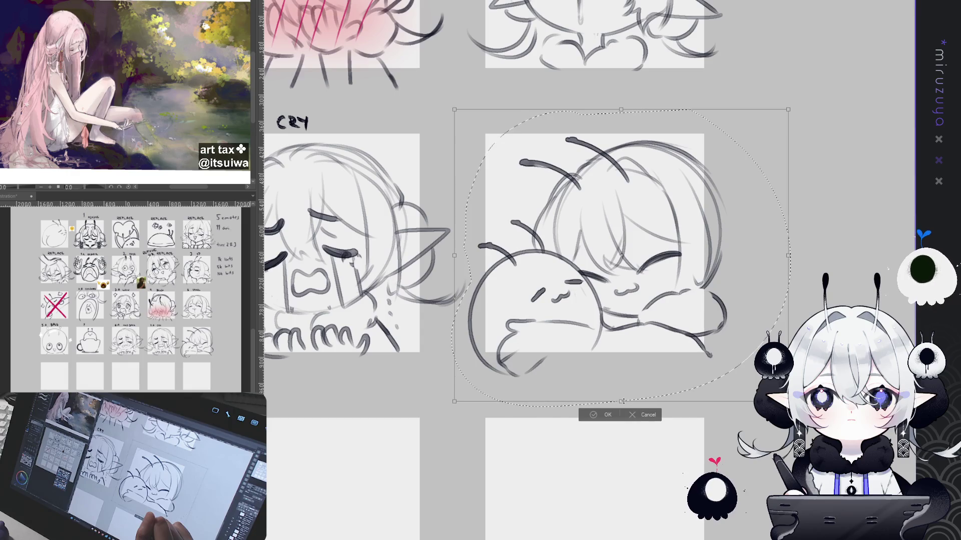
drag(696, 326, 686, 325)
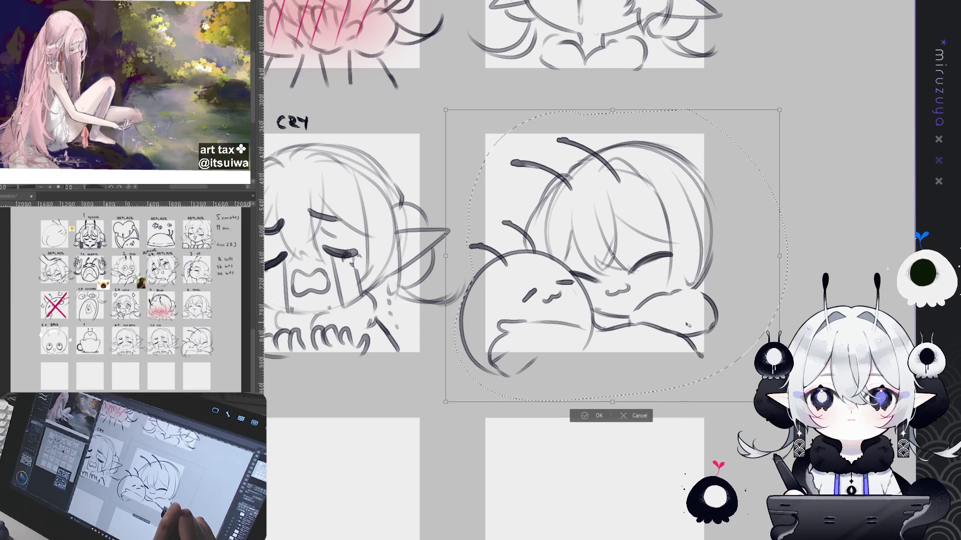
key(Return)
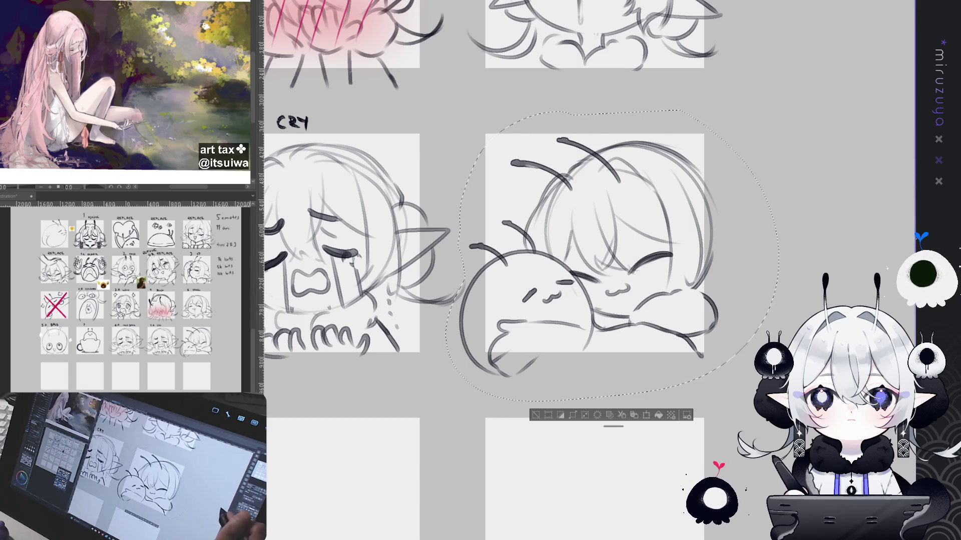
click(535, 416)
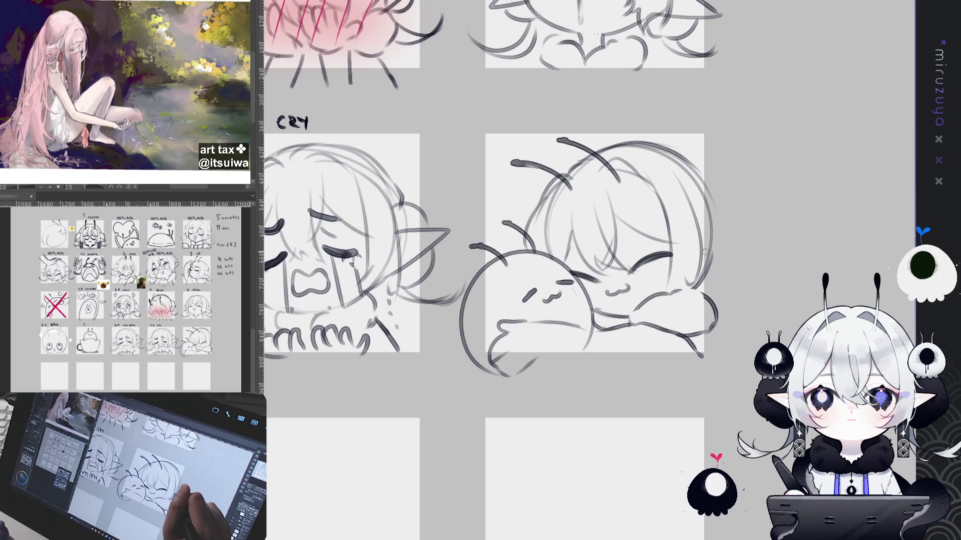
Add a pointed ear and darken the head's top-right outline down to the ear.
key(ctrl+z)
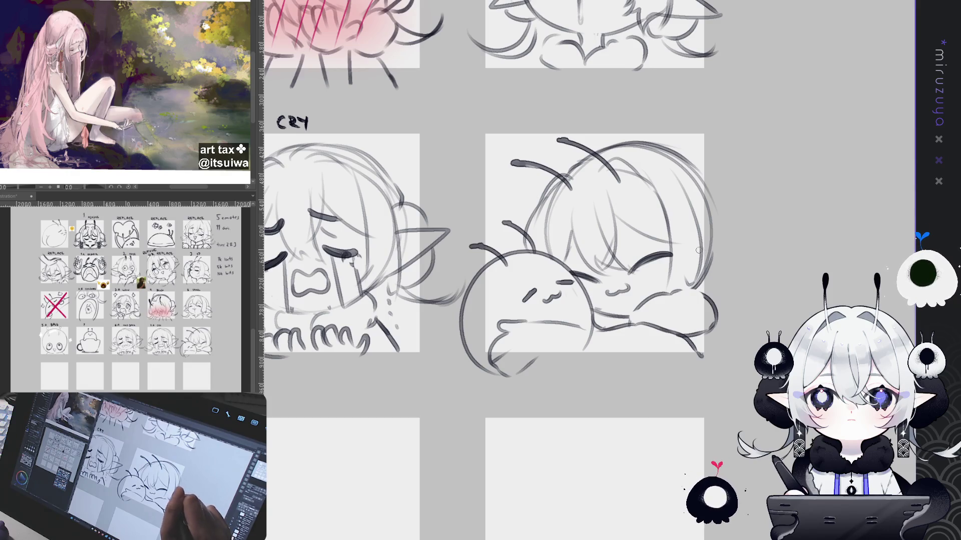
drag(743, 250, 691, 282)
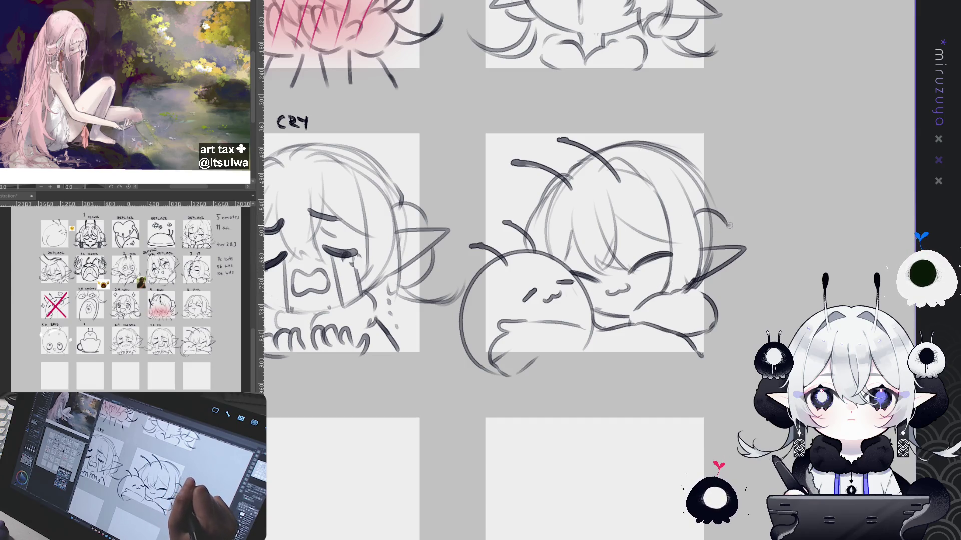
drag(609, 145, 722, 205)
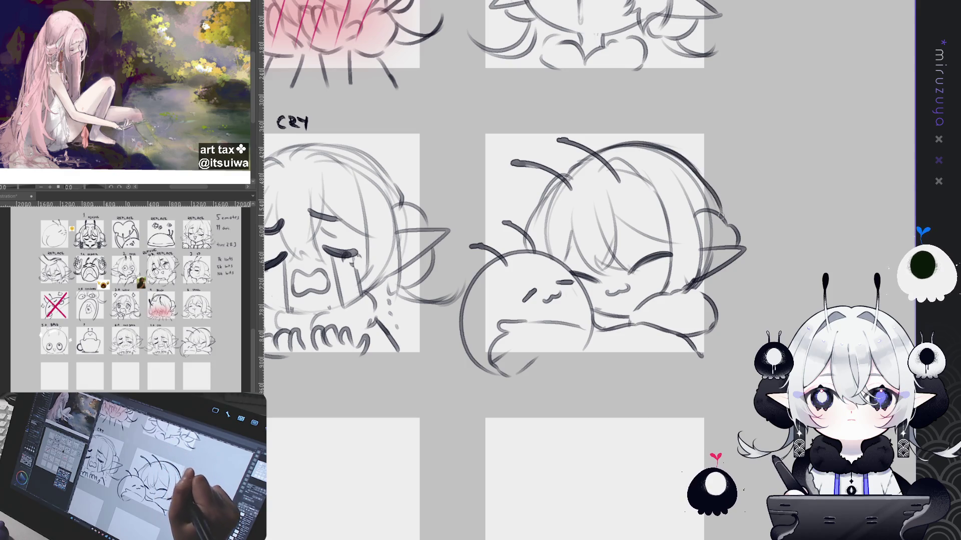
mouse_move(659, 151)
mouse_down()
mouse_move(713, 211)
mouse_move(723, 250)
mouse_move(713, 262)
mouse_up()
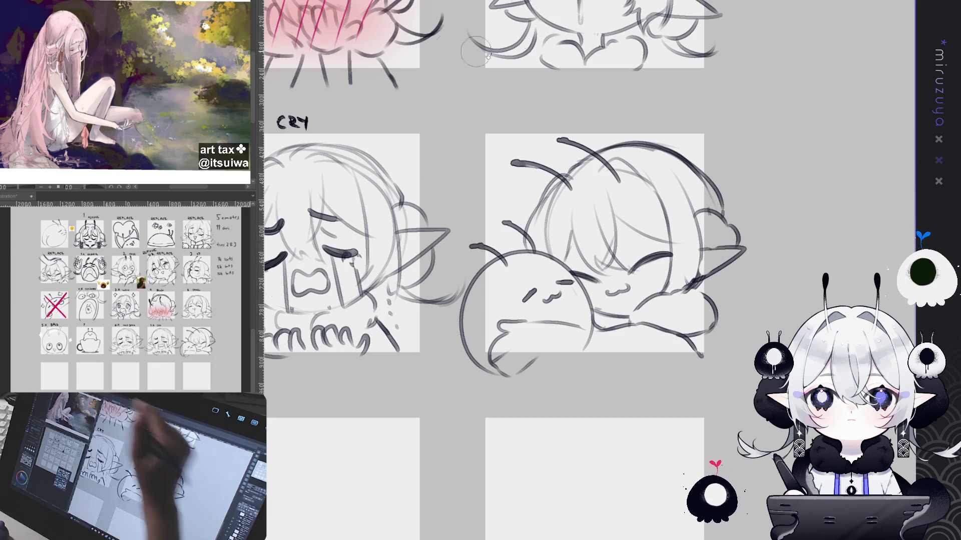
key(e)
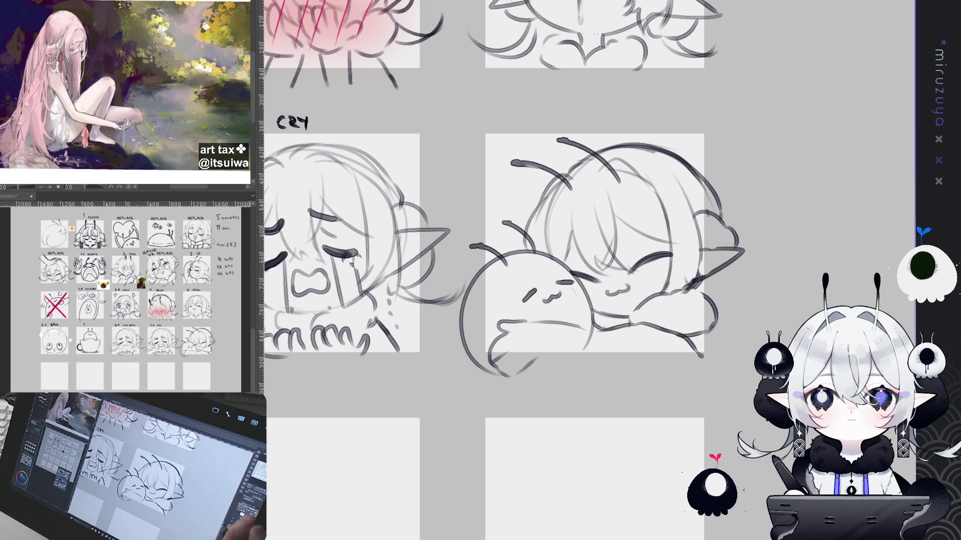
drag(488, 247, 553, 212)
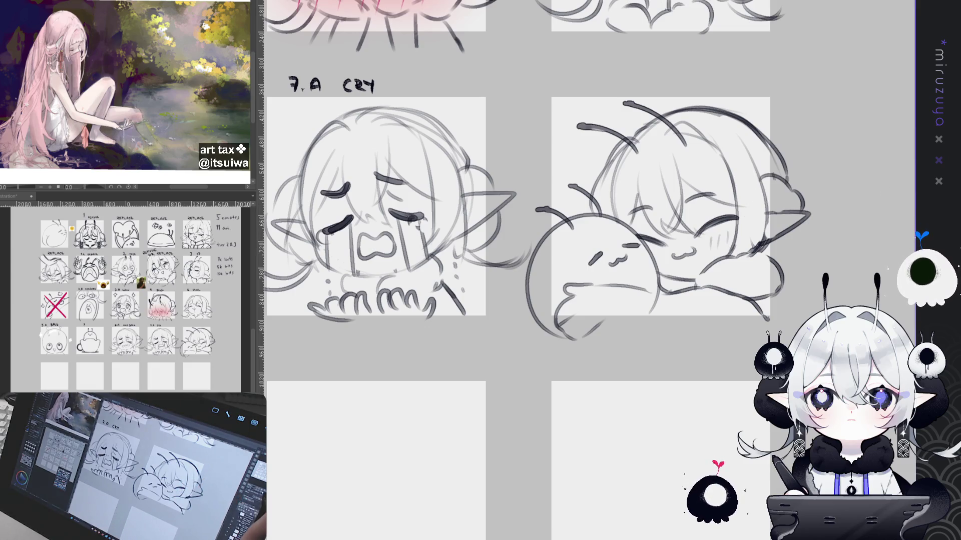
Hand-write the '8.A HUG' label above the hug sketch.
key(ctrl+0)
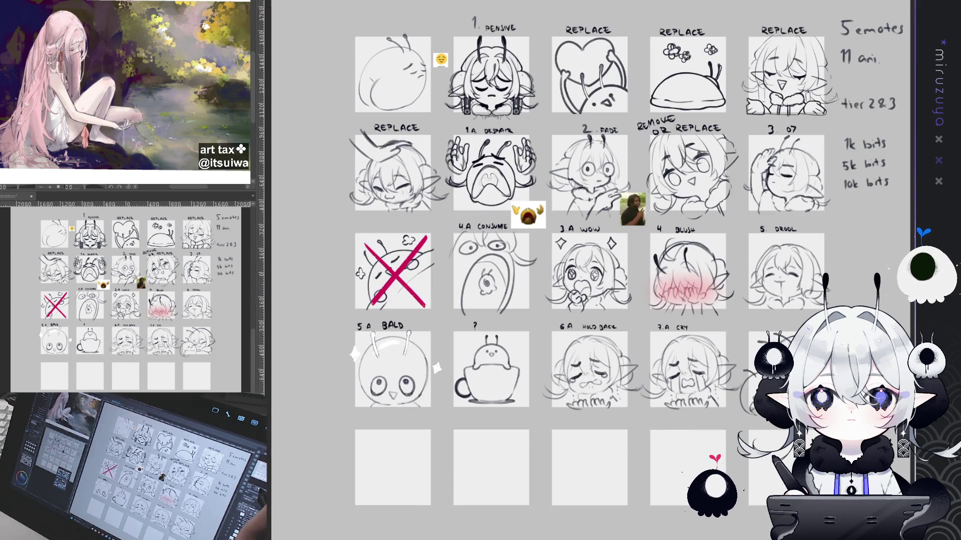
scroll(755, 370, up, 5)
drag(586, 338, 454, 260)
scroll(592, 284, down, 3)
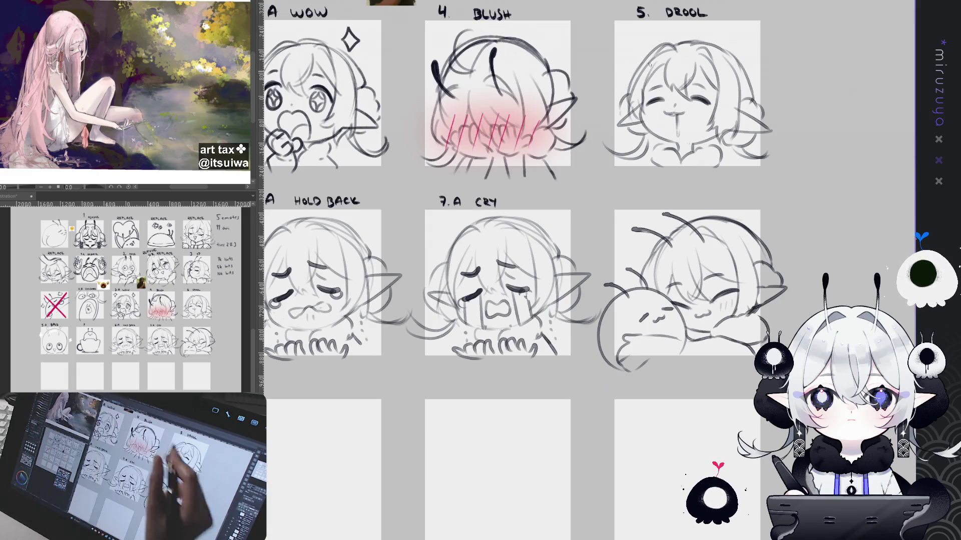
mouse_move(635, 193)
mouse_down()
mouse_move(656, 203)
mouse_move(705, 200)
mouse_up()
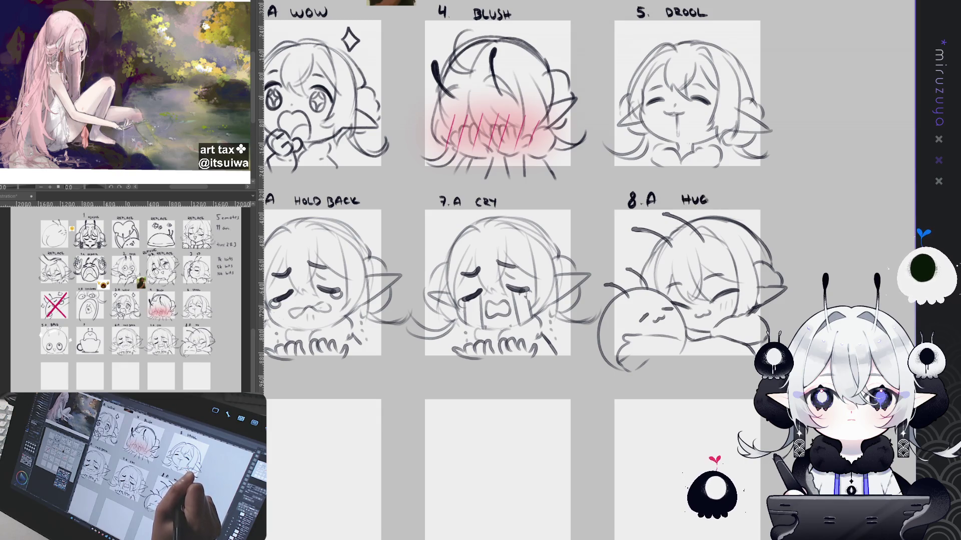
click(711, 201)
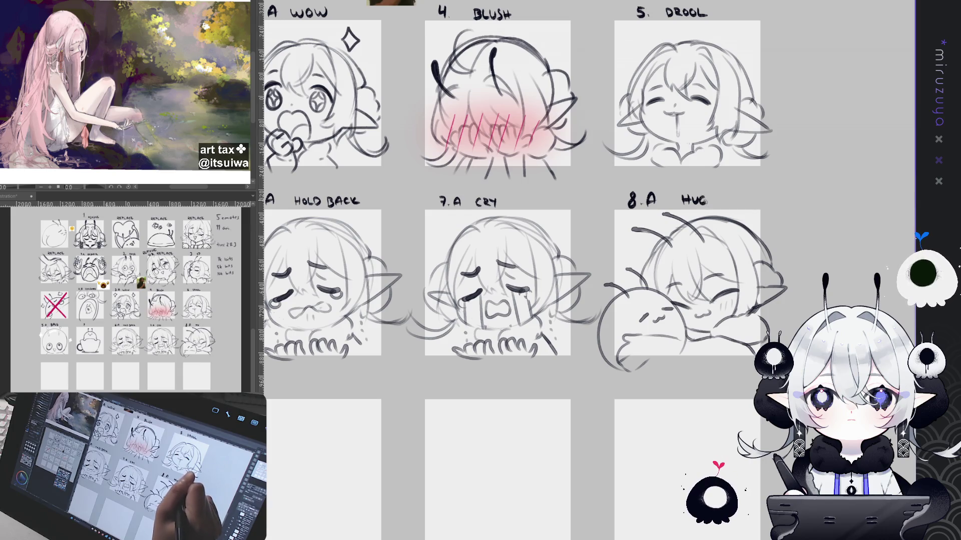
drag(405, 248, 530, 233)
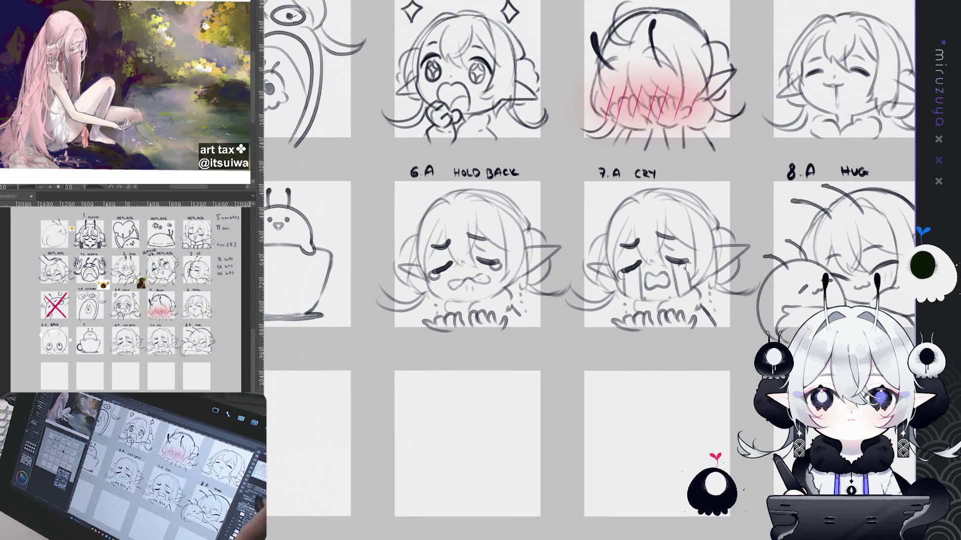
scroll(277, 258, down, 2)
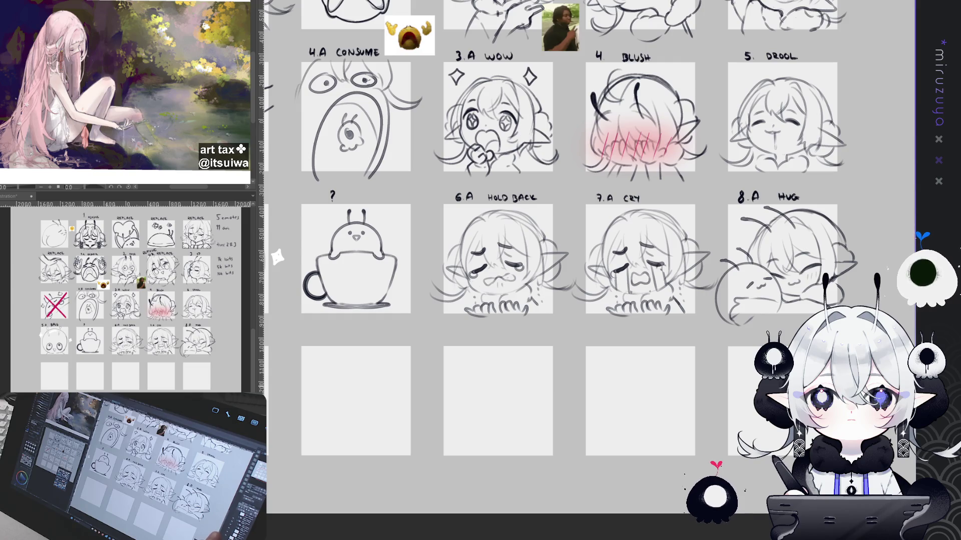
drag(277, 257, 386, 339)
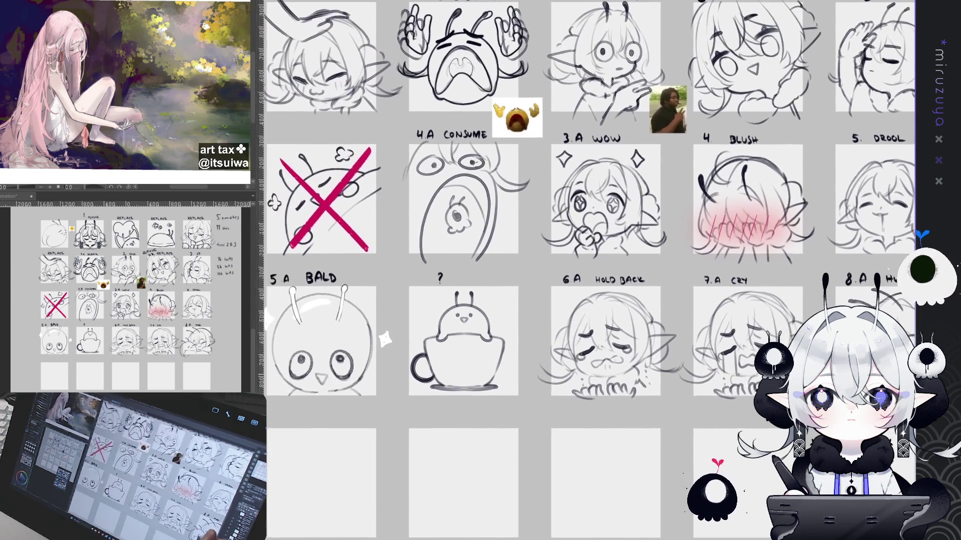
scroll(586, 270, down, 2)
scroll(586, 271, down, 1)
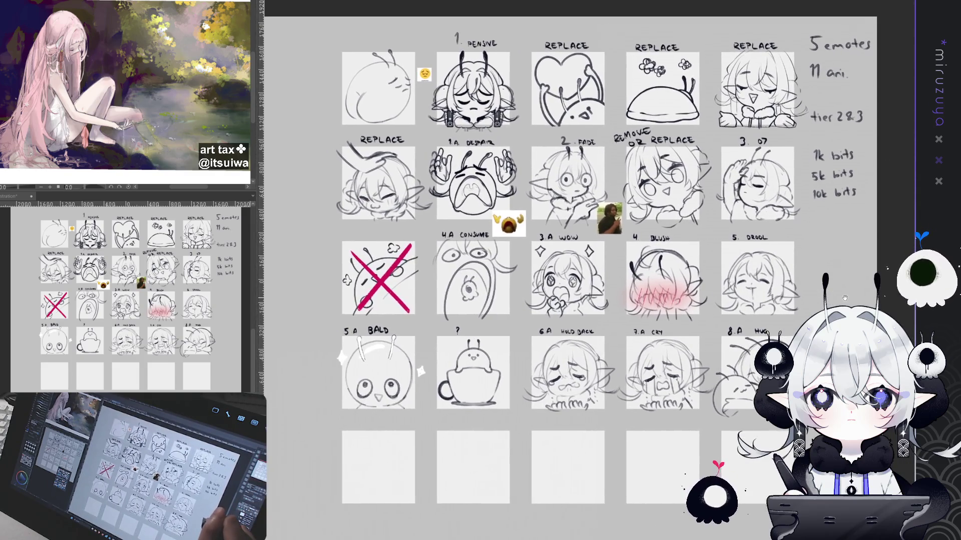
drag(586, 271, 605, 248)
drag(856, 282, 848, 287)
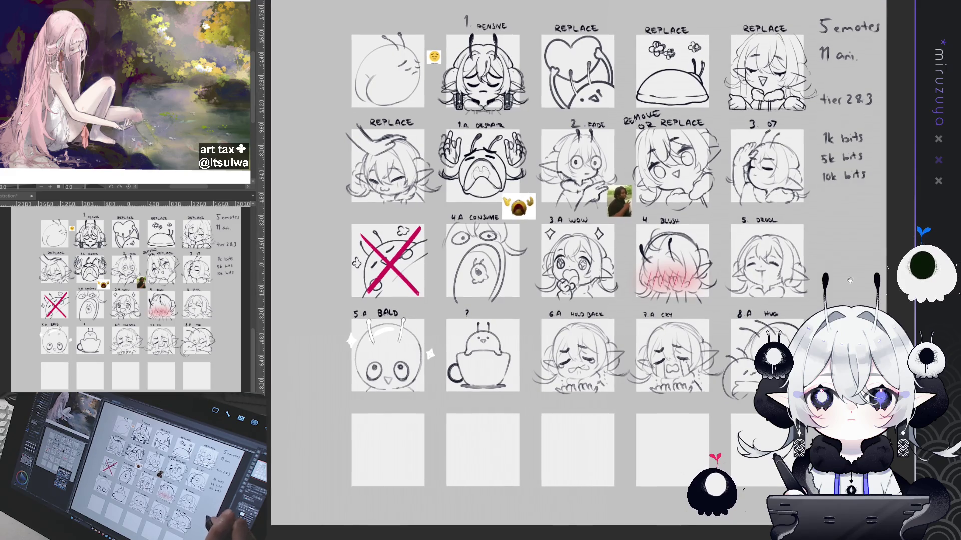
drag(585, 270, 586, 274)
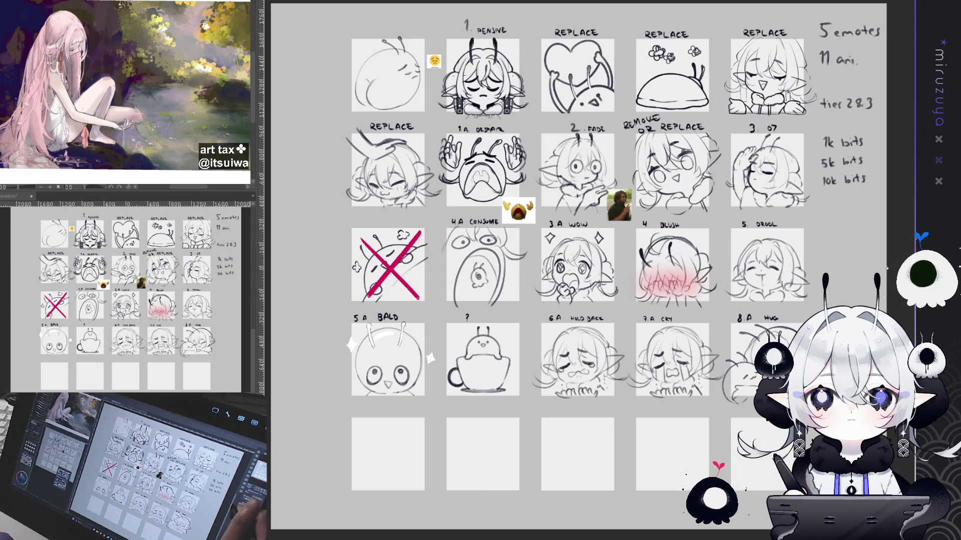
mouse_move(903, 224)
mouse_down()
mouse_move(730, 238)
mouse_move(786, 238)
mouse_up()
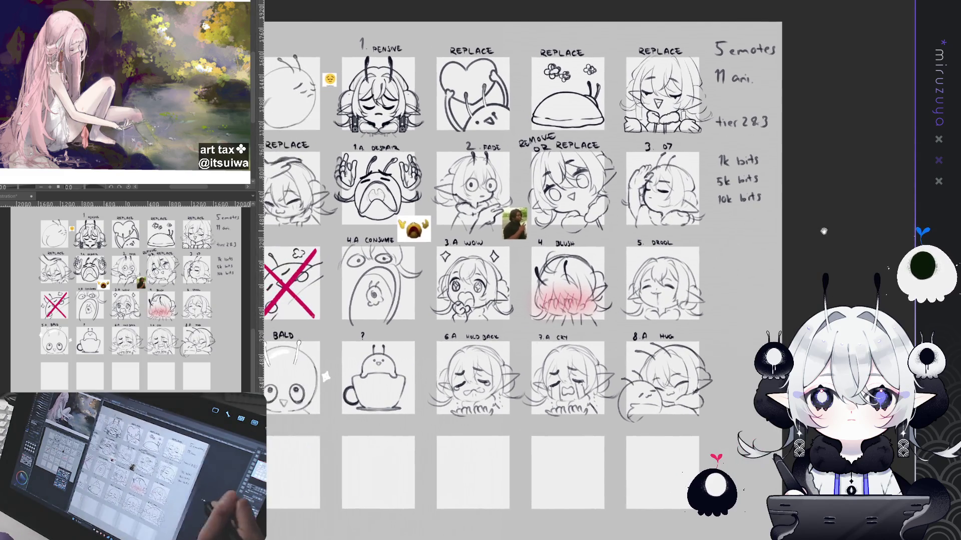
scroll(548, 254, up, 2)
scroll(634, 271, up, 2)
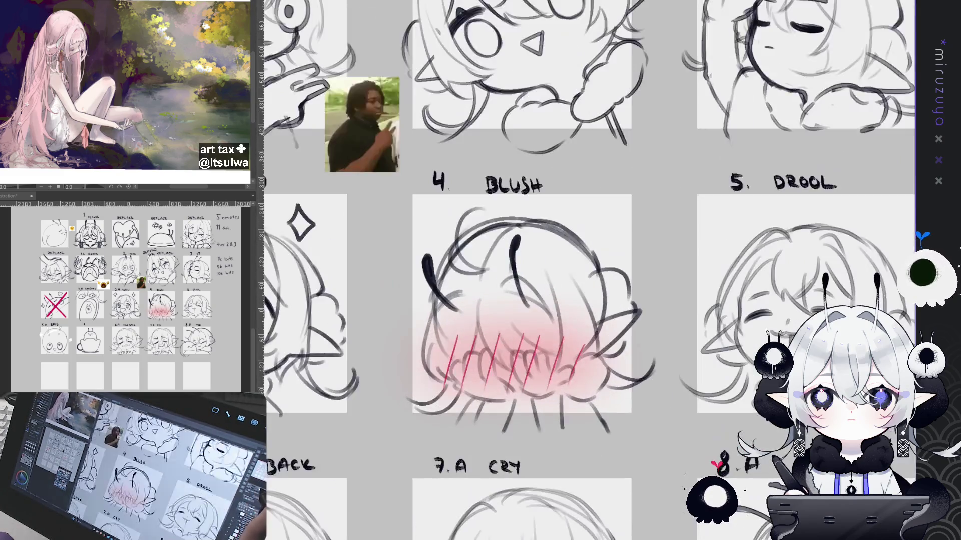
Zoom and pan so the Remove or Replace cell and its neighbours fill the view.
drag(634, 270, 667, 406)
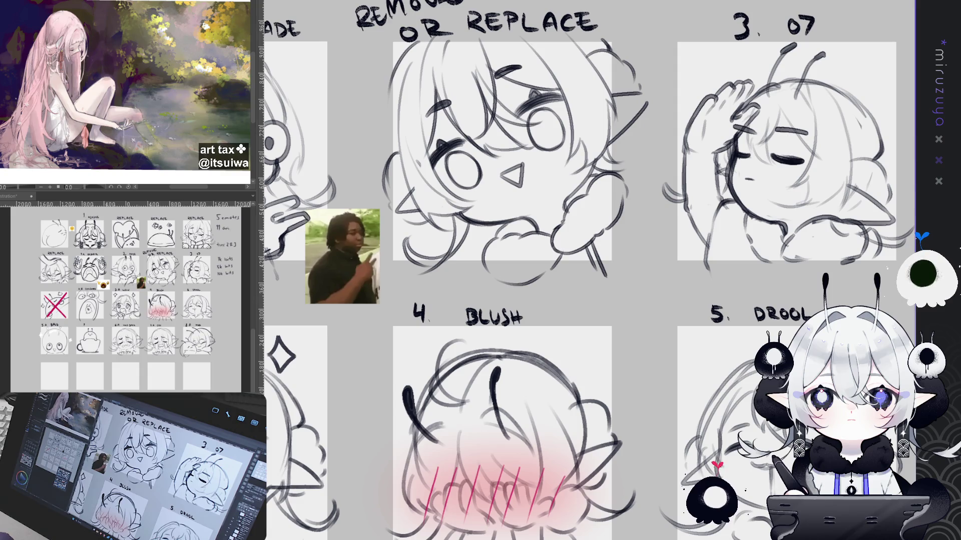
drag(480, 225, 495, 256)
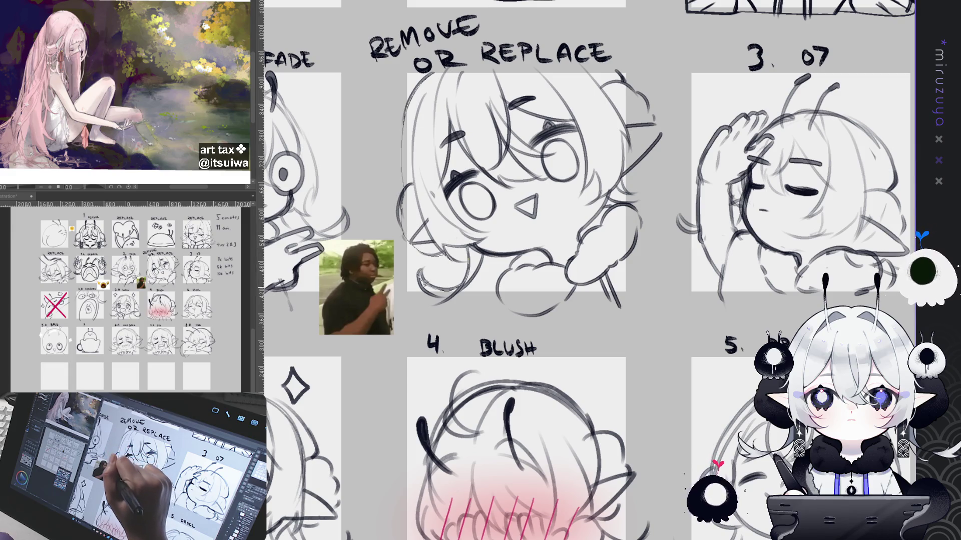
Touch up the Remove or Replace silhouette's chin, bottom edge and right edge with pencil strokes.
drag(512, 248, 521, 255)
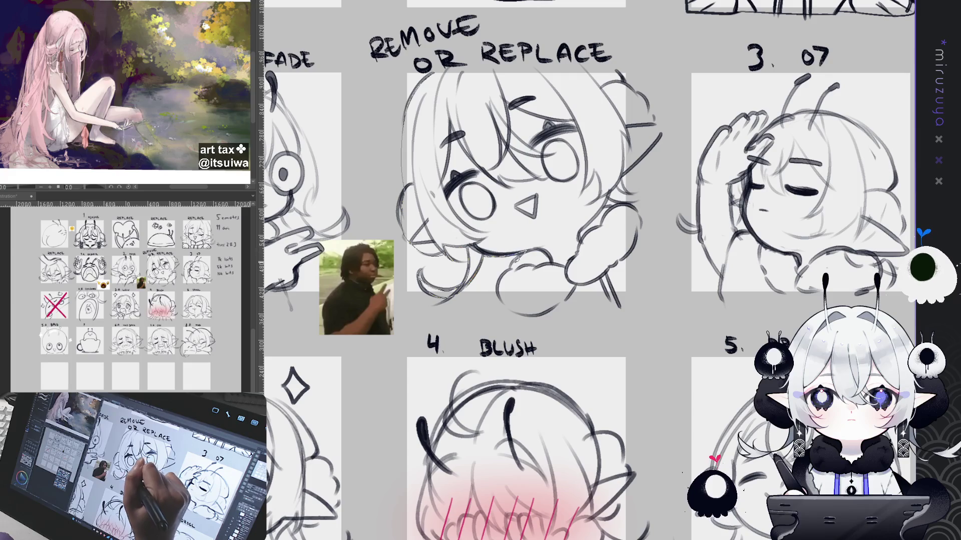
drag(553, 299, 502, 309)
drag(640, 251, 651, 278)
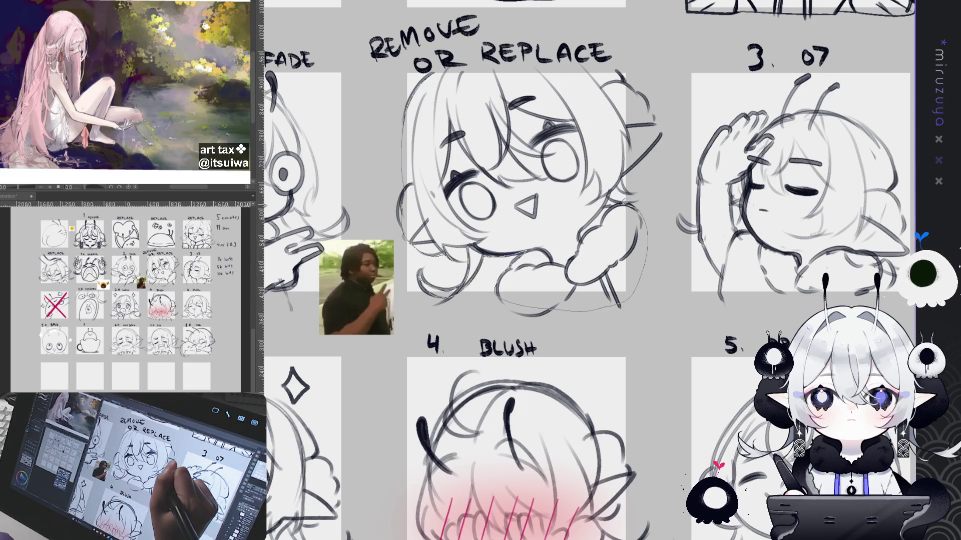
drag(658, 145, 637, 193)
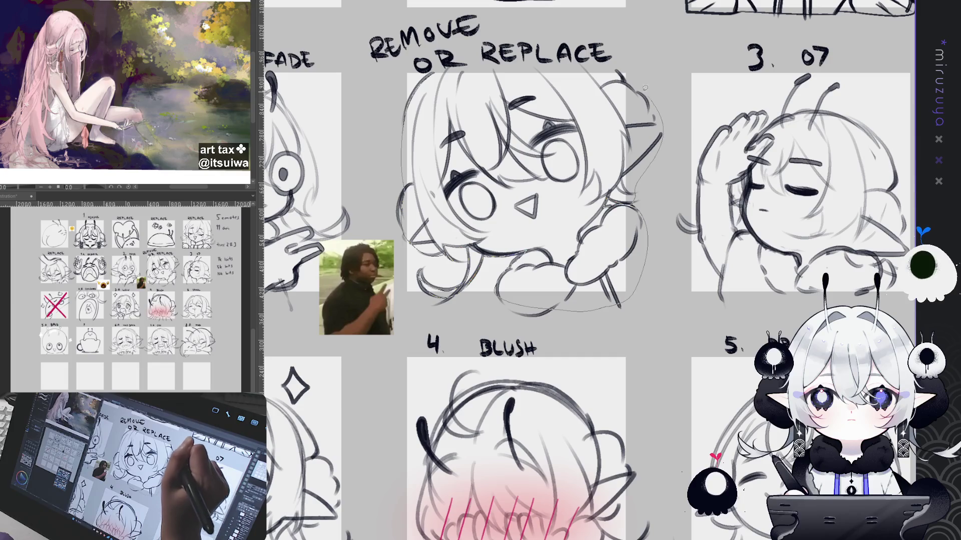
Lasso the whole Remove or Replace figure, fill it solid black and deselect.
drag(409, 83, 411, 98)
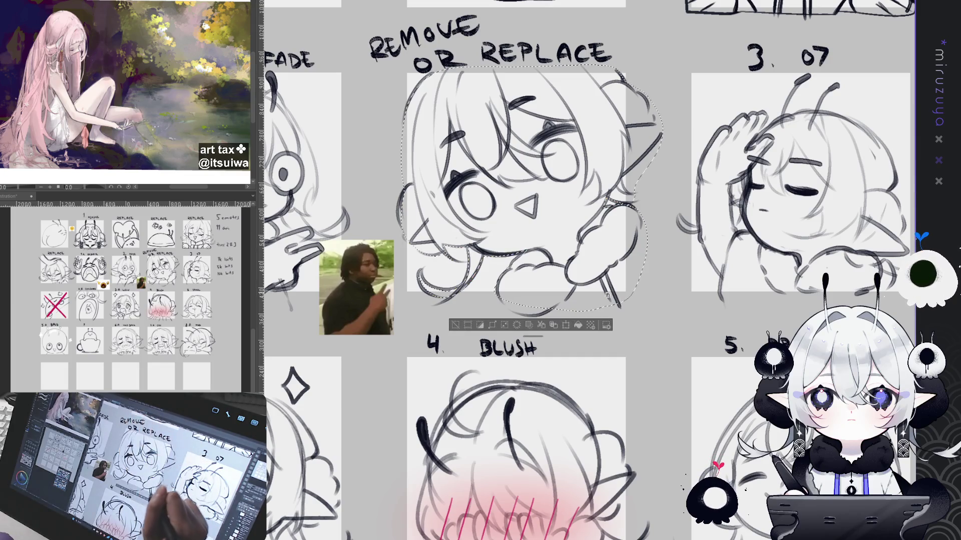
key(alt+BackSpace)
key(ctrl+d)
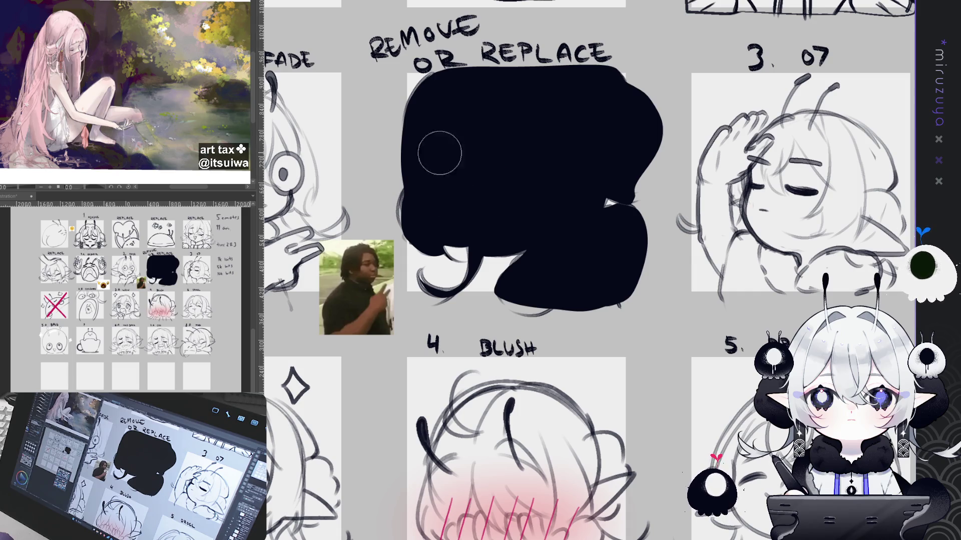
Paint two white eye dots on the blob, black out their centres into rings and add white pupil highlights.
click(472, 178)
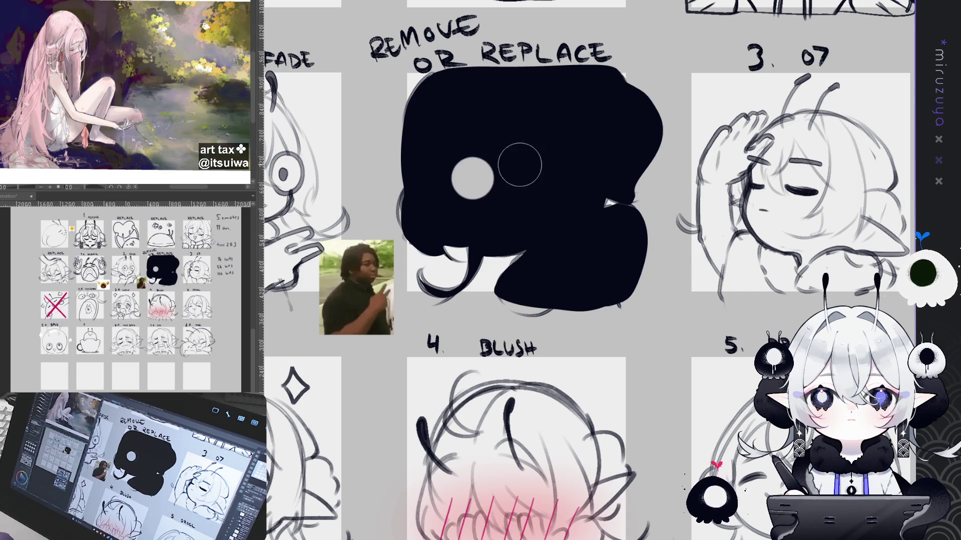
click(541, 150)
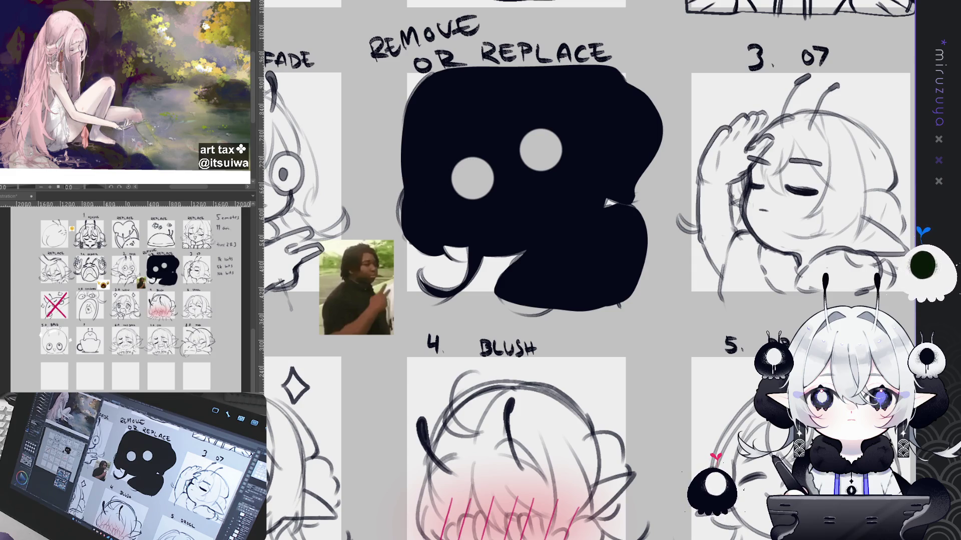
mouse_move(451, 173)
mouse_down()
mouse_move(485, 178)
mouse_move(492, 167)
mouse_up()
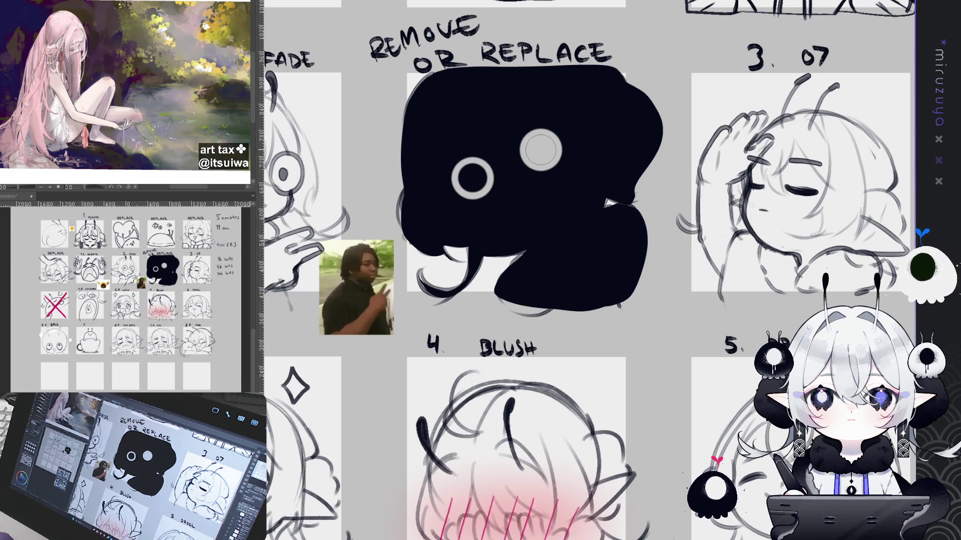
drag(537, 147, 546, 155)
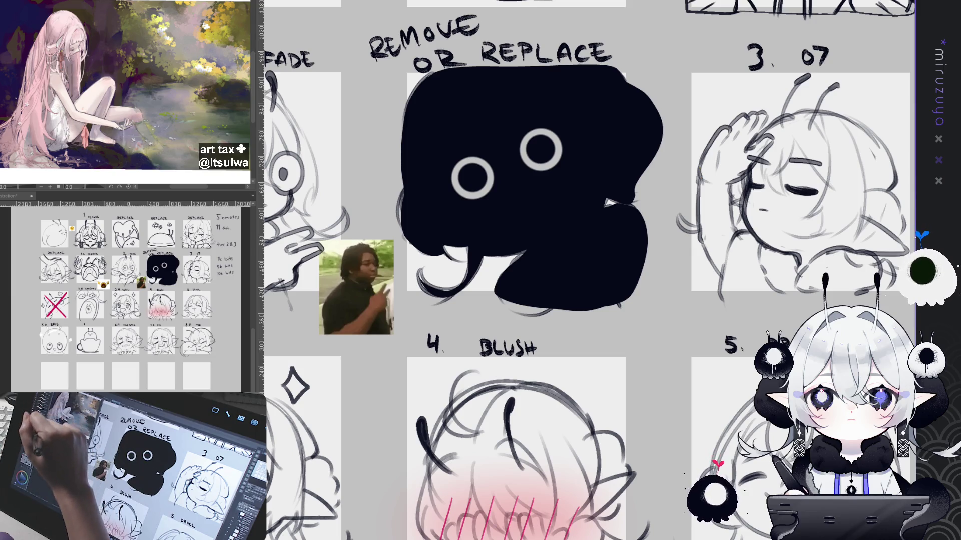
click(465, 174)
click(535, 142)
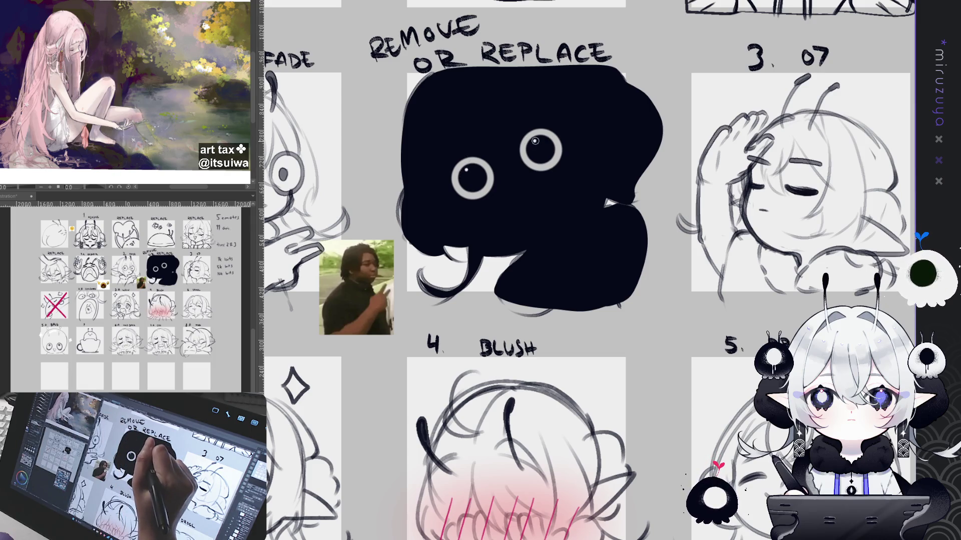
drag(535, 142, 496, 153)
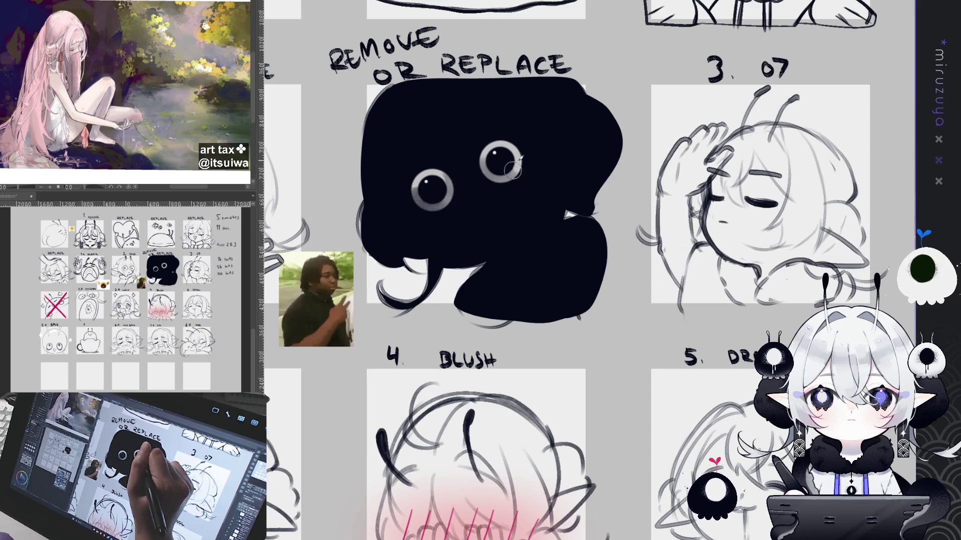
key(ctrl+0)
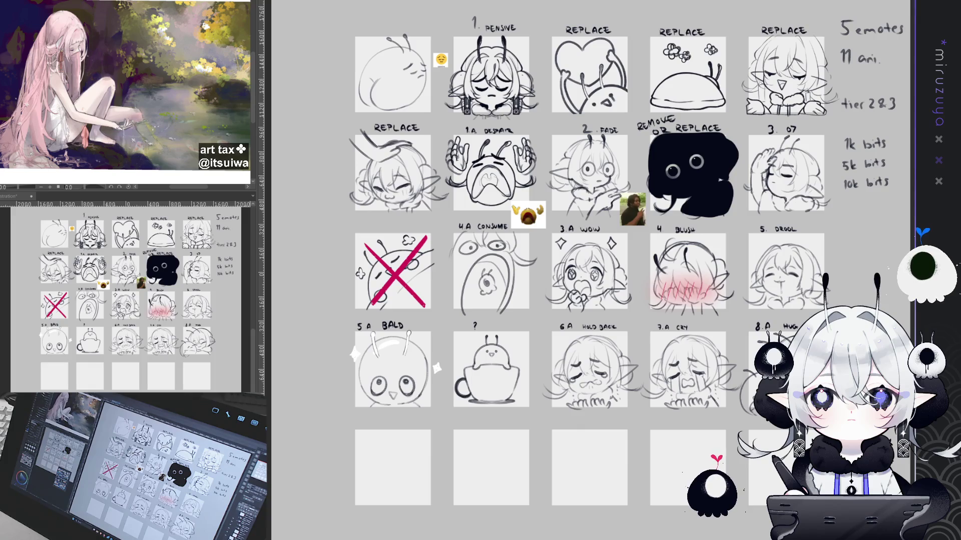
Navigate back to the Remove or Replace cell and enclose its sketch in a selection.
drag(676, 300, 459, 312)
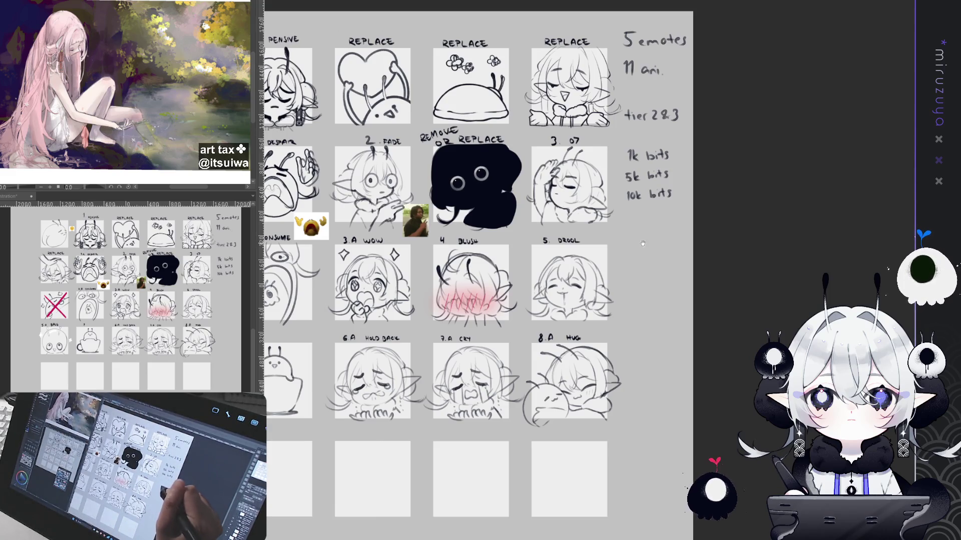
key(ctrl+plus)
key(ctrl+plus)
drag(480, 270, 571, 285)
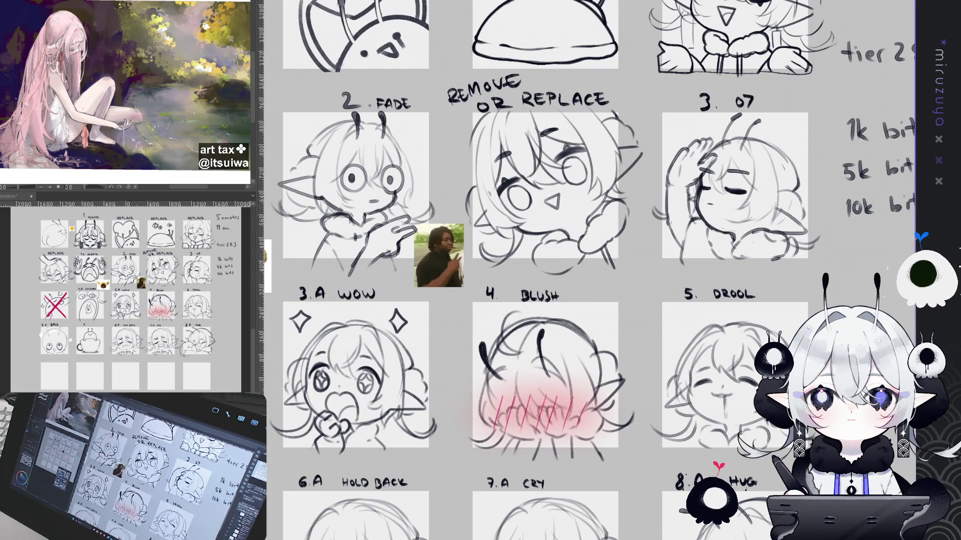
mouse_move(632, 267)
mouse_down()
mouse_move(564, 279)
mouse_move(650, 160)
mouse_up()
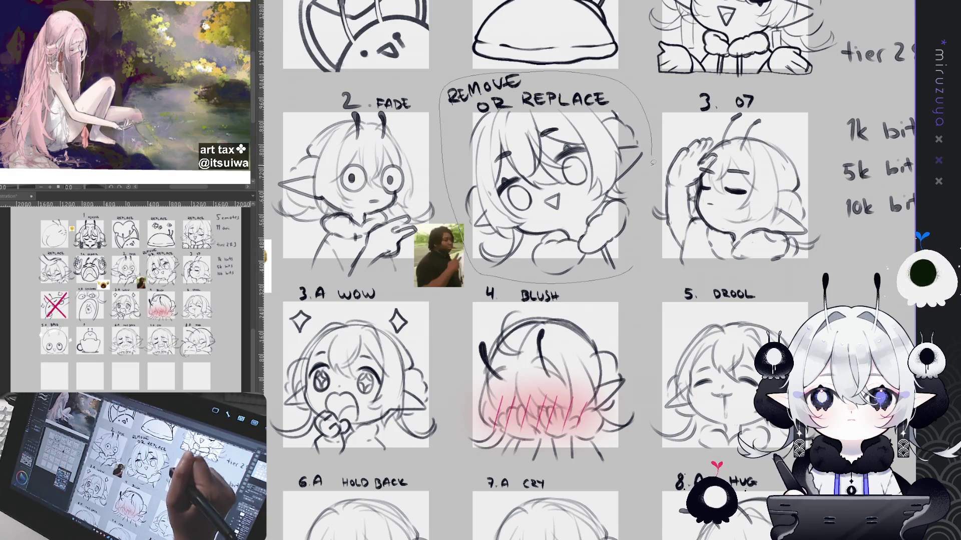
Delete the selected blob, then undo/redo to compare and settle on keeping the face sketch.
key(Delete)
key(ctrl+z)
key(Delete)
key(ctrl+d)
key(ctrl+z)
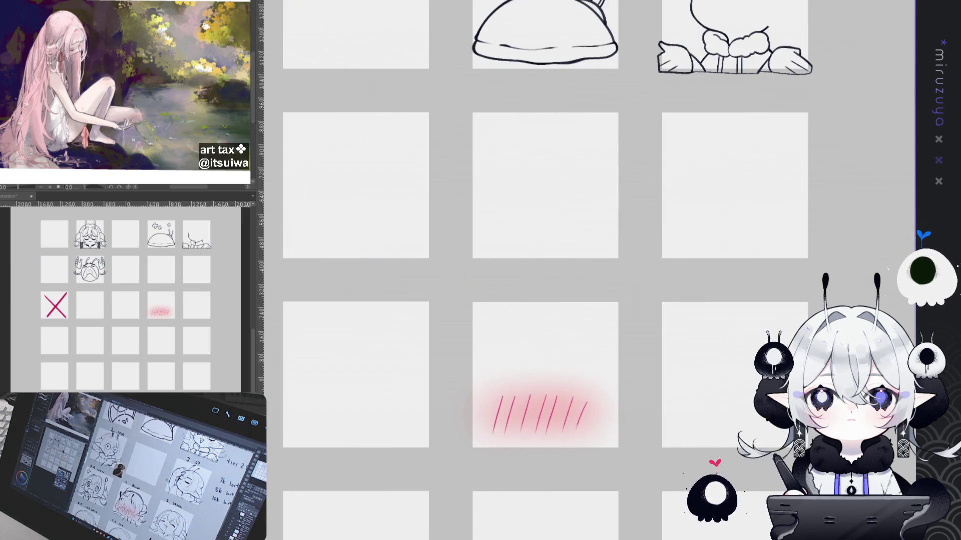
key(ctrl+y)
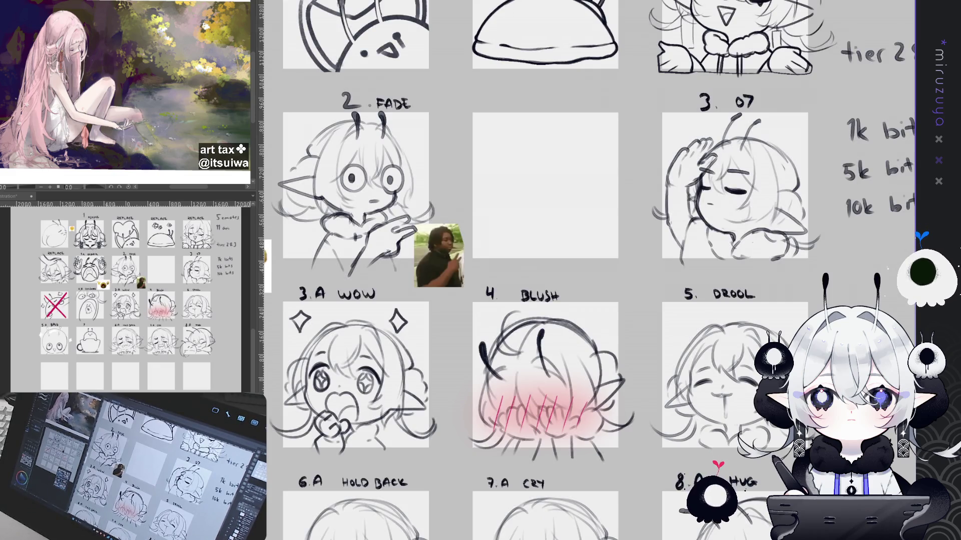
key(ctrl+z)
key(ctrl+y)
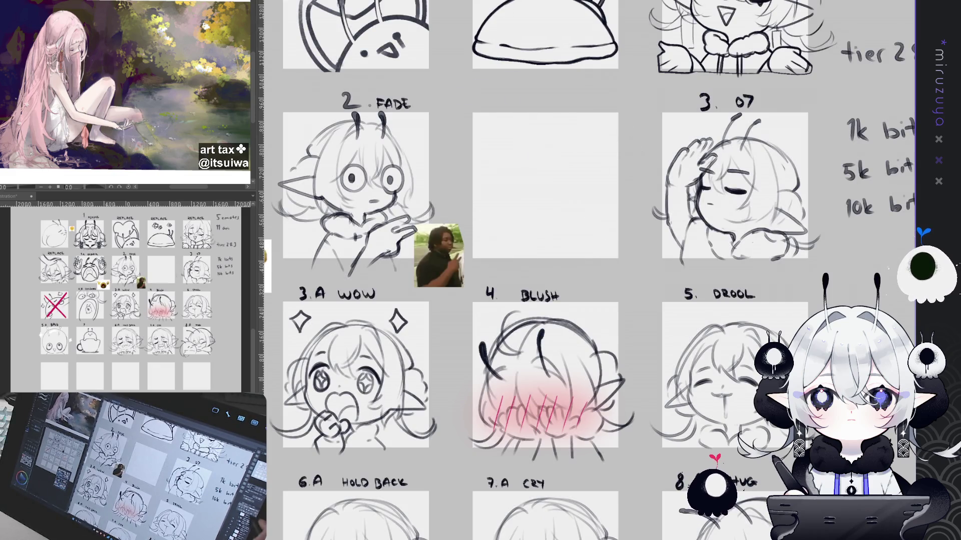
key(ctrl+z)
Lighten the face strokes around the eyes and brow and add a short hair strand.
mouse_move(497, 172)
mouse_down()
mouse_move(515, 199)
mouse_move(522, 191)
mouse_move(547, 201)
mouse_move(577, 162)
mouse_move(559, 156)
mouse_move(554, 134)
mouse_up()
drag(499, 149, 514, 162)
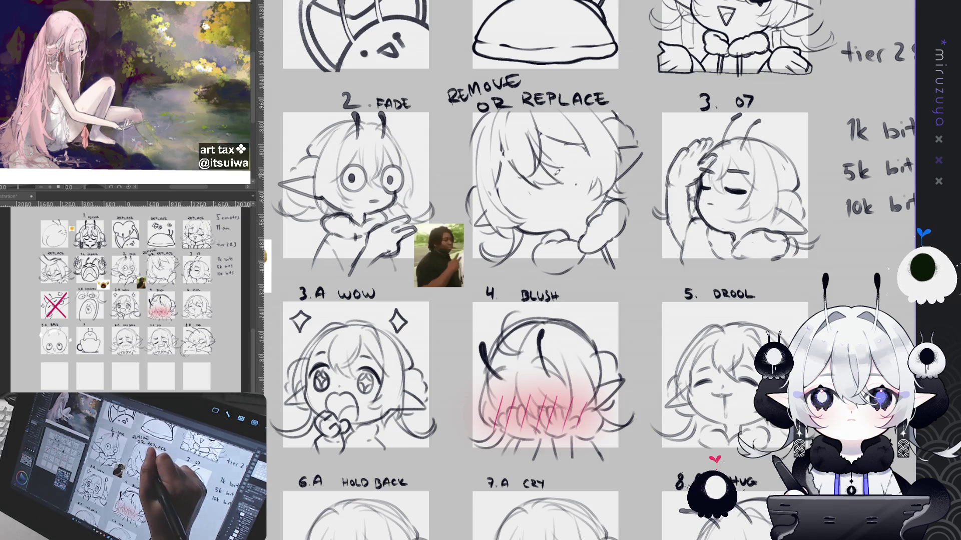
mouse_move(560, 162)
mouse_down()
mouse_move(596, 151)
mouse_move(554, 177)
mouse_move(567, 182)
mouse_move(534, 185)
mouse_move(530, 202)
mouse_move(505, 214)
mouse_up()
key(ctrl+z)
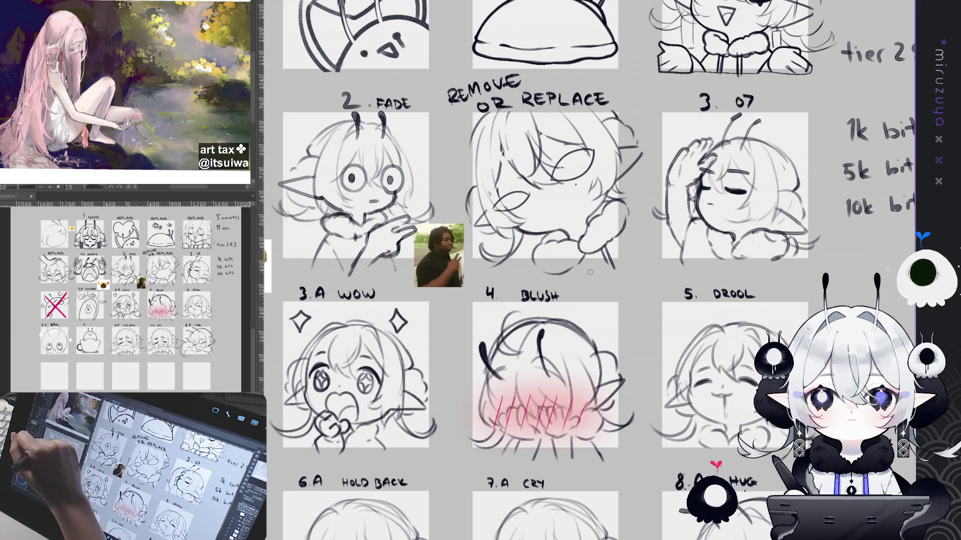
Select one eye, reshape it with free transform and confirm.
drag(552, 188, 597, 169)
key(ctrl+t)
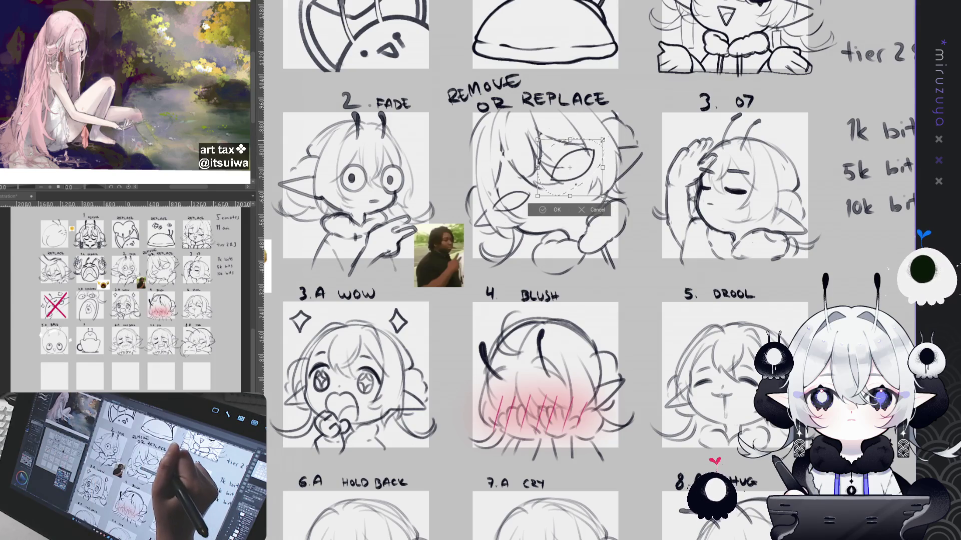
key(Return)
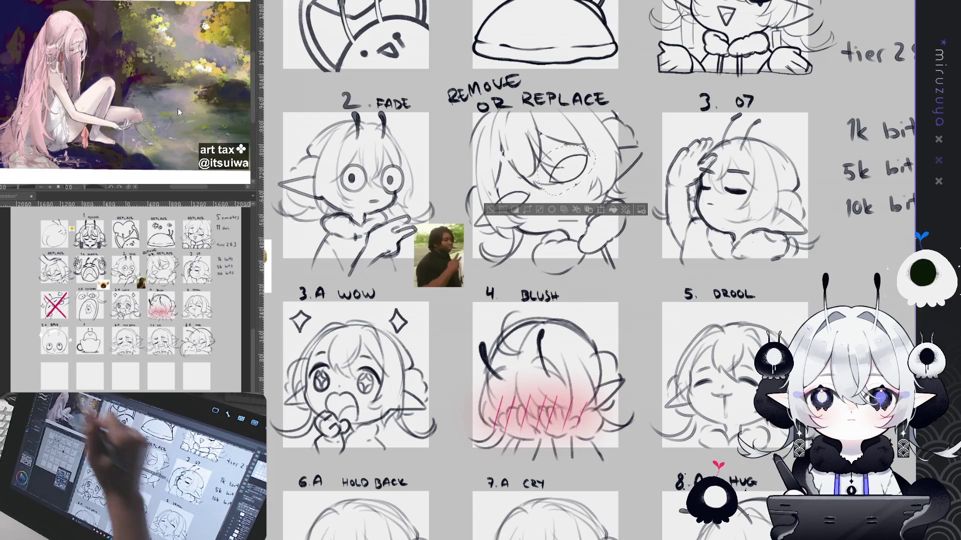
key(ctrl+d)
Redraw both eye outlines and give each a small dark pupil.
drag(499, 210, 536, 191)
drag(552, 180, 593, 155)
drag(498, 209, 536, 189)
drag(554, 182, 593, 153)
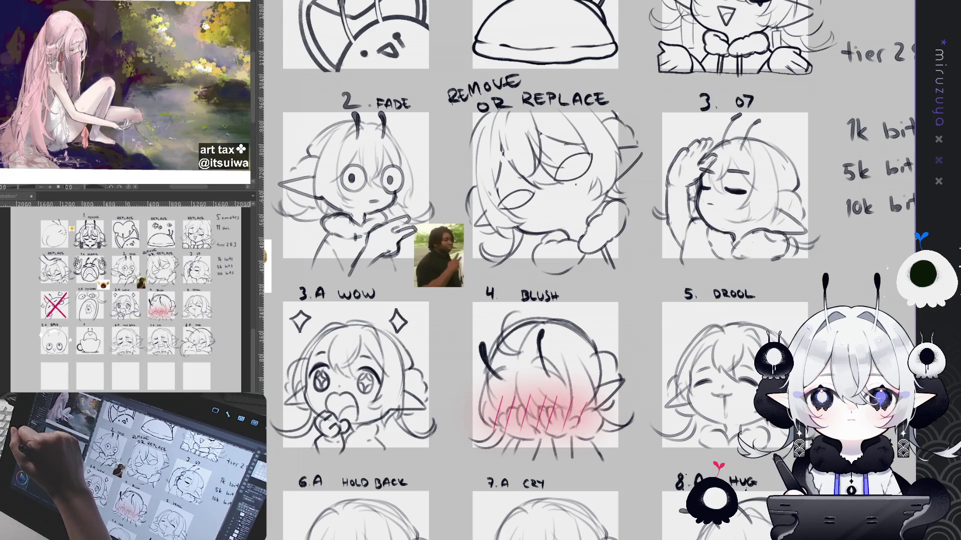
drag(575, 157, 574, 165)
mouse_move(507, 197)
mouse_down()
mouse_move(530, 188)
mouse_move(521, 201)
mouse_up()
drag(572, 161, 576, 169)
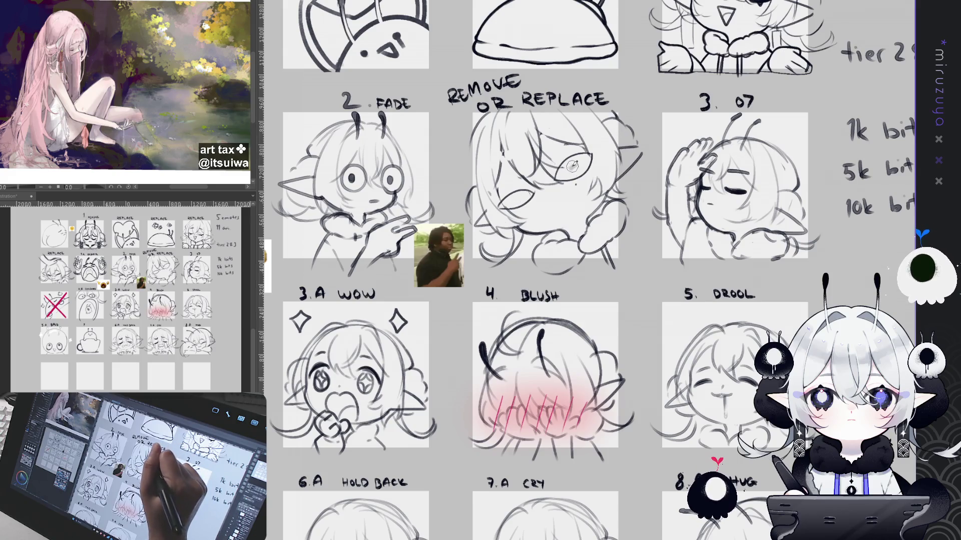
mouse_move(508, 194)
mouse_down()
mouse_move(528, 204)
mouse_move(520, 199)
mouse_up()
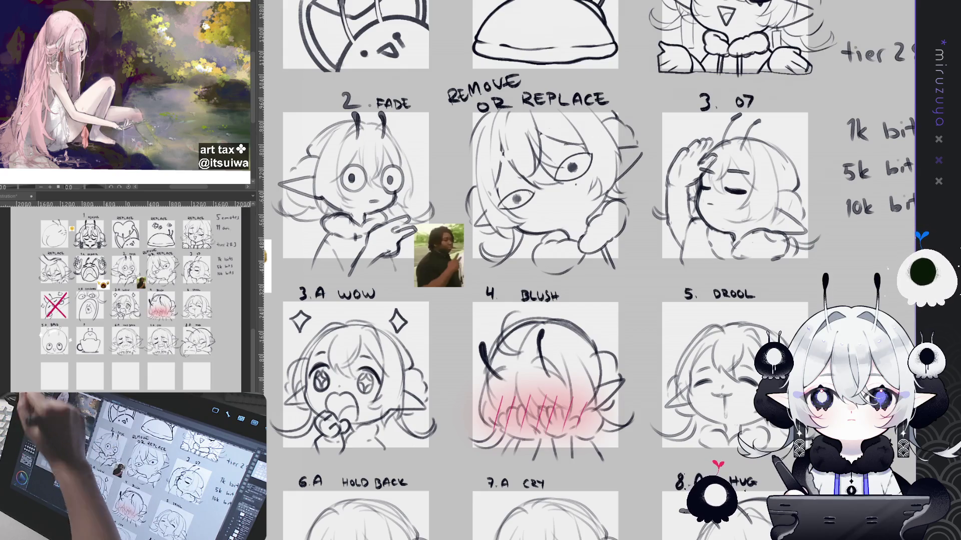
Add a left-pupil highlight and right-eye details, then lasso the shaded face area and fill it black.
mouse_move(503, 154)
mouse_down()
mouse_move(507, 180)
mouse_move(538, 200)
mouse_move(528, 217)
mouse_up()
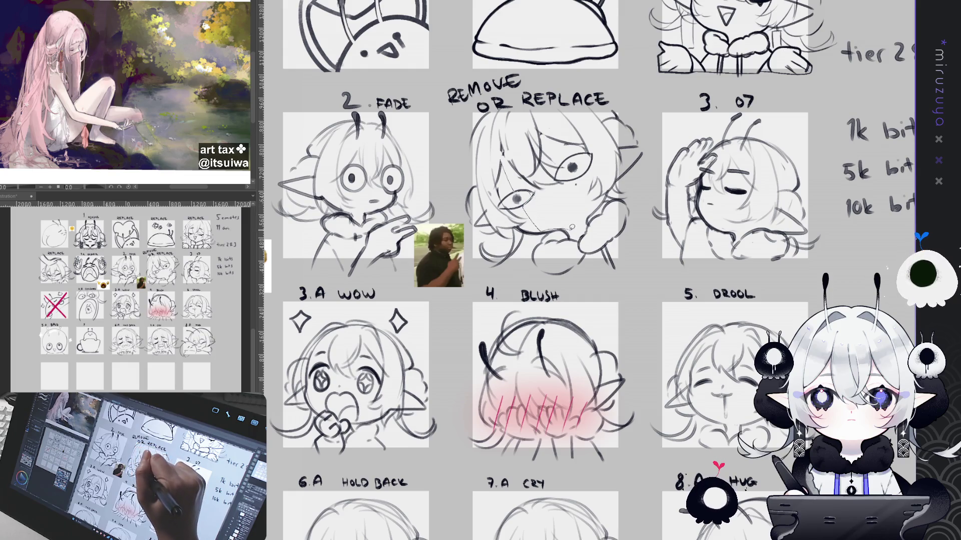
mouse_move(591, 213)
mouse_down()
mouse_move(593, 225)
mouse_move(601, 202)
mouse_up()
drag(583, 171, 594, 184)
mouse_move(560, 175)
mouse_down()
mouse_move(583, 177)
mouse_move(570, 156)
mouse_move(579, 146)
mouse_move(548, 146)
mouse_move(567, 184)
mouse_move(548, 186)
mouse_up()
drag(501, 148, 570, 173)
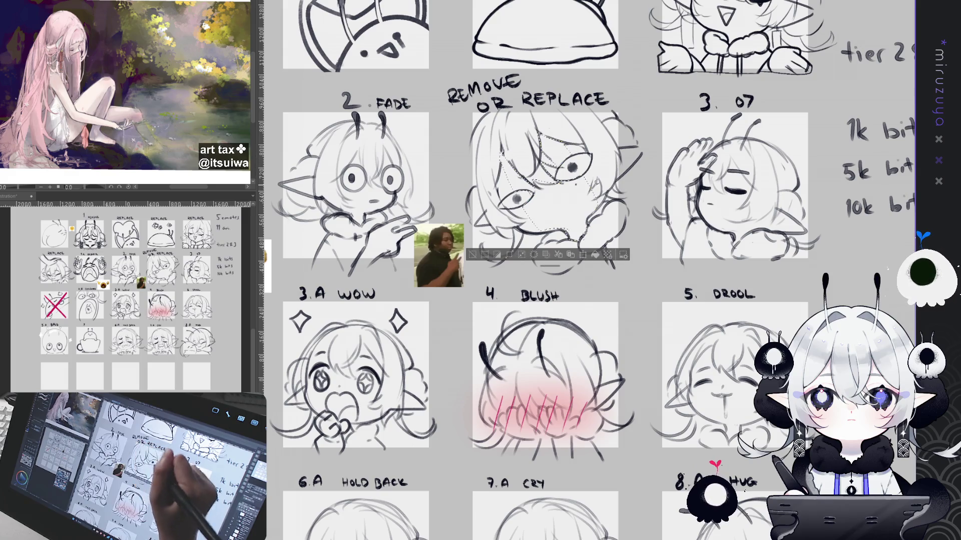
click(597, 256)
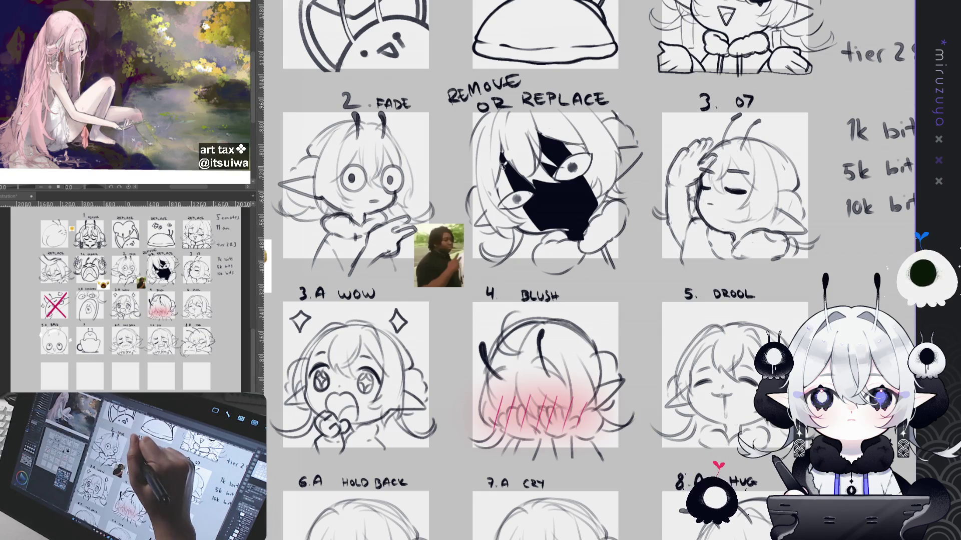
Tidy the black face fill's edges around the eyes and darken a patch below them.
drag(502, 162, 524, 214)
mouse_move(582, 175)
mouse_down()
mouse_move(585, 196)
mouse_move(604, 206)
mouse_up()
drag(560, 136, 581, 160)
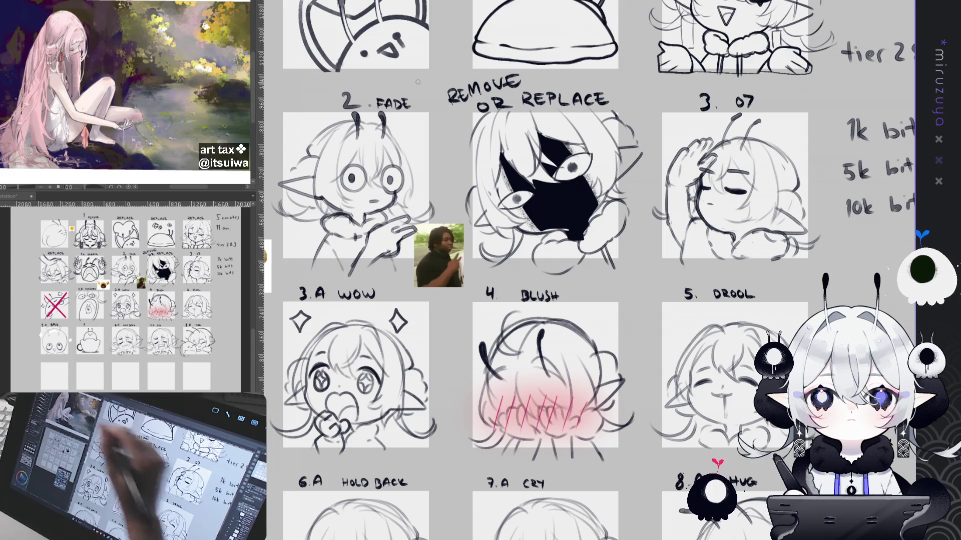
mouse_move(563, 228)
mouse_down()
mouse_move(569, 236)
mouse_move(555, 222)
mouse_move(539, 231)
mouse_up()
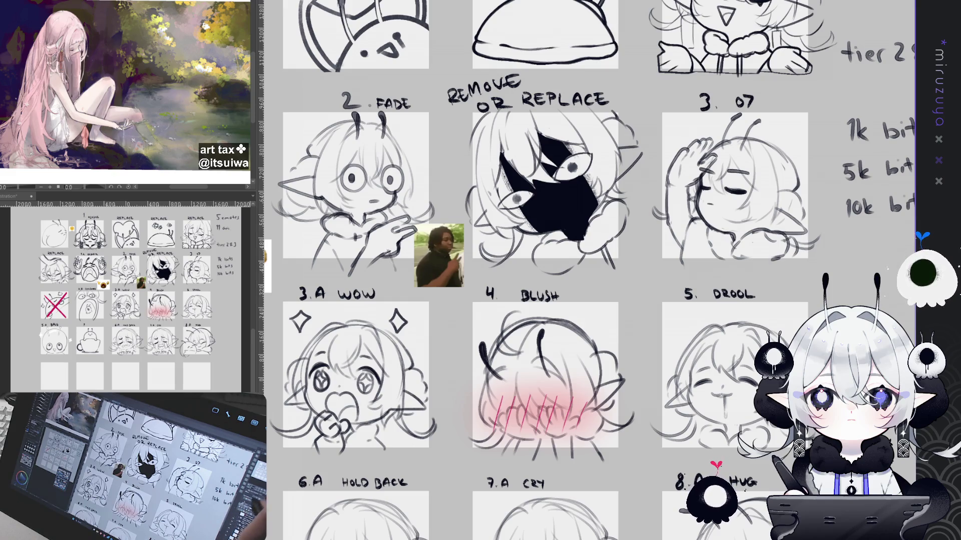
Fit the whole sheet in view, zoom in a notch and undo once to compare without the black fill.
key(ctrl+0)
key(ctrl+plus)
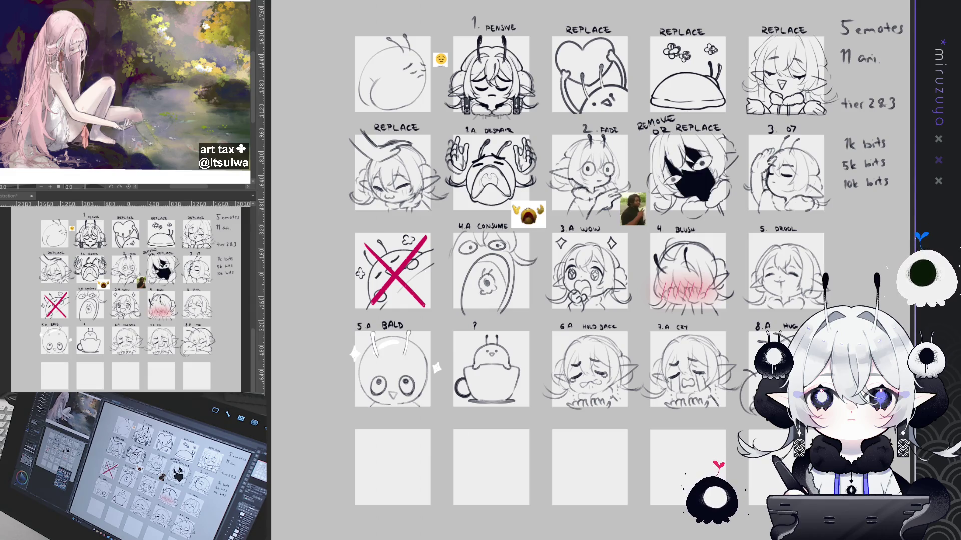
key(ctrl+z)
Redo the black fill and turn on Layer Color so the sketch lines show blue.
key(ctrl+shift+z)
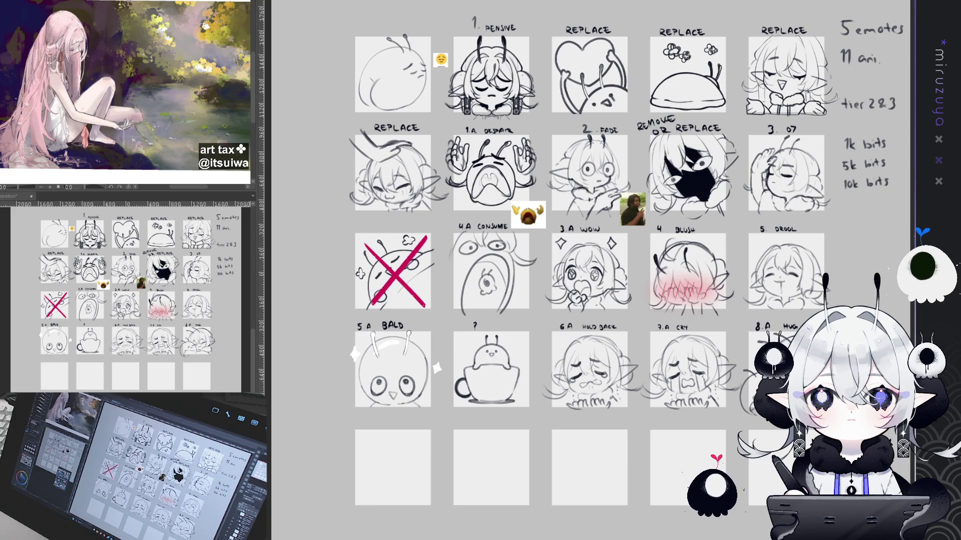
key(ctrl+shift+l)
scroll(589, 271, up, 3)
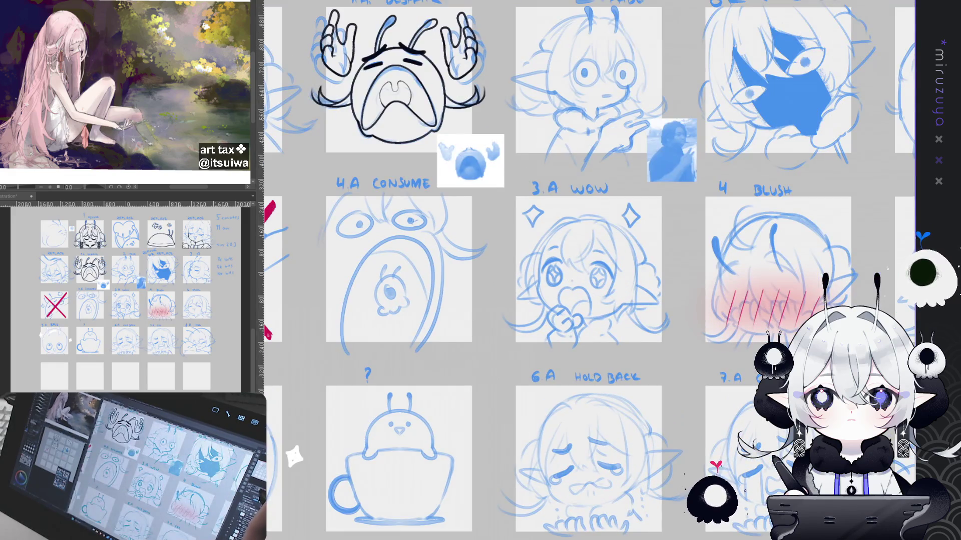
scroll(589, 270, up, 2)
scroll(589, 271, up, 5)
scroll(590, 270, right, 3)
scroll(589, 270, right, 5)
scroll(590, 271, right, 3)
scroll(589, 270, up, 1)
scroll(589, 270, up, 1)
scroll(589, 270, up, 2)
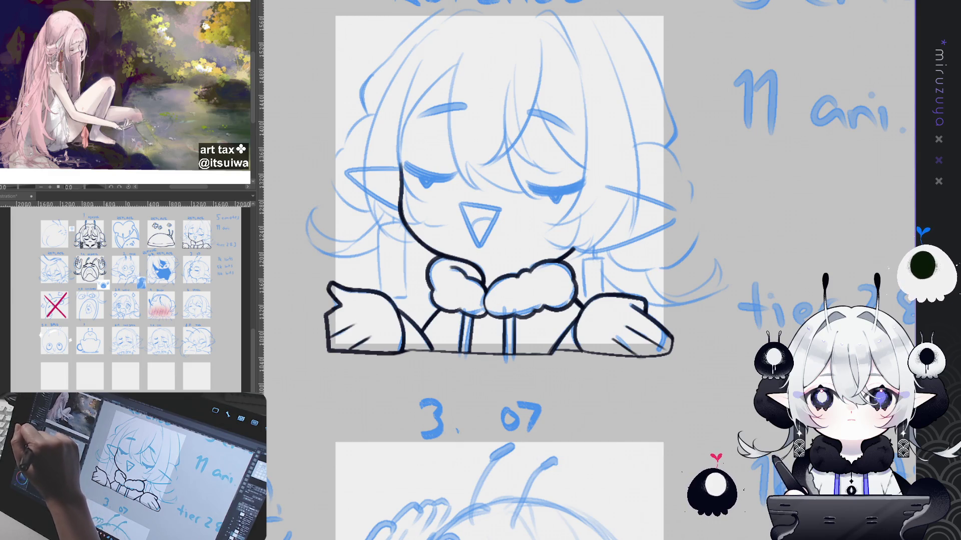
Ink a curved black strand through the Replace chibi's hair, retrying until it reads cleanly.
drag(606, 191, 630, 226)
drag(492, 79, 515, 233)
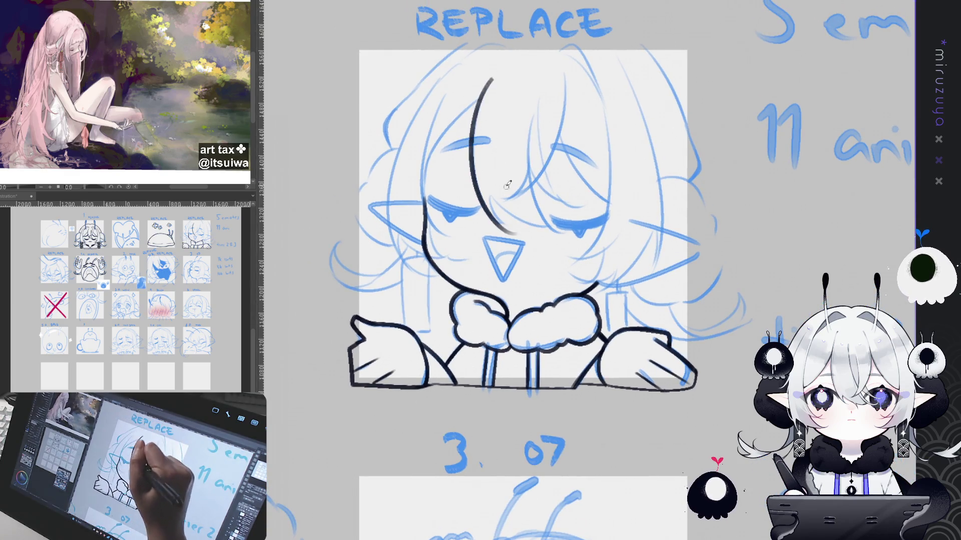
drag(488, 82, 518, 225)
key(ctrl+z)
drag(490, 79, 518, 226)
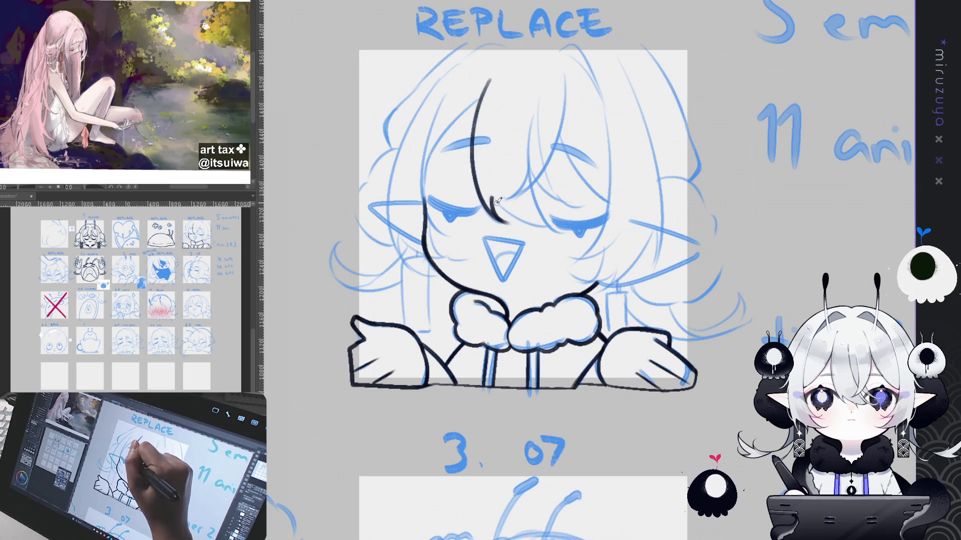
Rotate the canvas and extend the hair strand down along the face.
drag(493, 214, 591, 155)
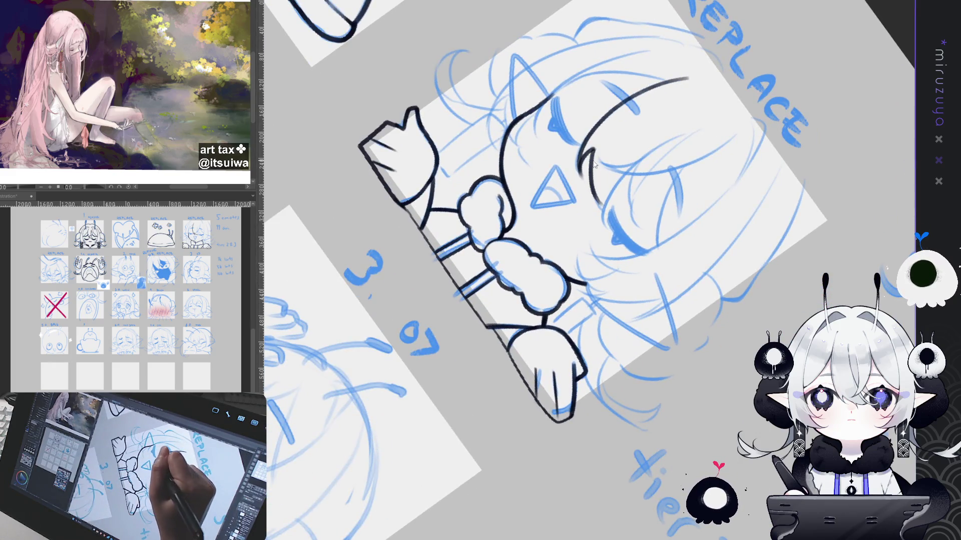
drag(590, 150, 597, 213)
key(ctrl+z)
mouse_move(590, 149)
mouse_down()
mouse_move(597, 214)
mouse_move(564, 91)
mouse_up()
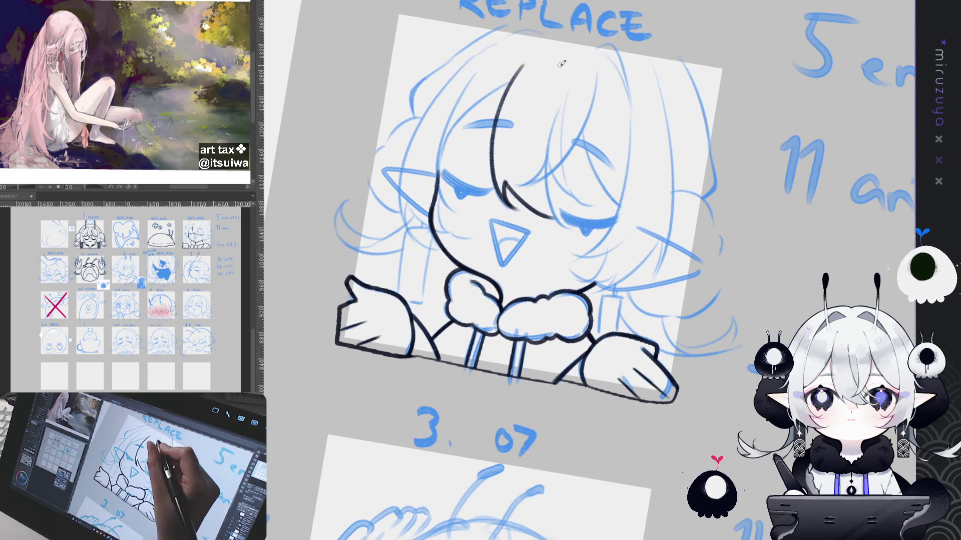
Ink a longer curved hair strand across the face, redrawing repeatedly until satisfied.
drag(550, 147, 569, 225)
key(ctrl+z)
drag(556, 120, 572, 226)
key(ctrl+z)
drag(556, 120, 565, 228)
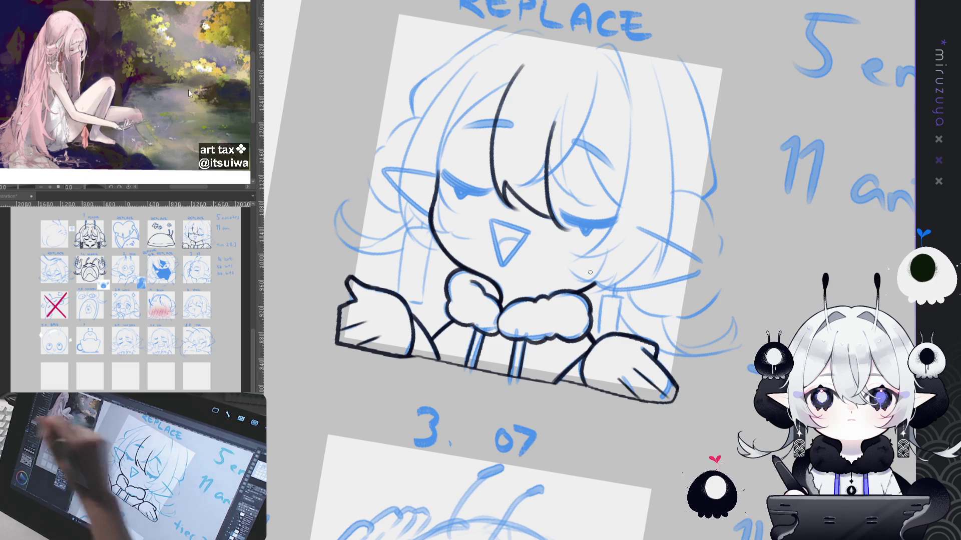
key(ctrl+z)
drag(556, 117, 558, 221)
key(ctrl+z)
drag(553, 121, 553, 218)
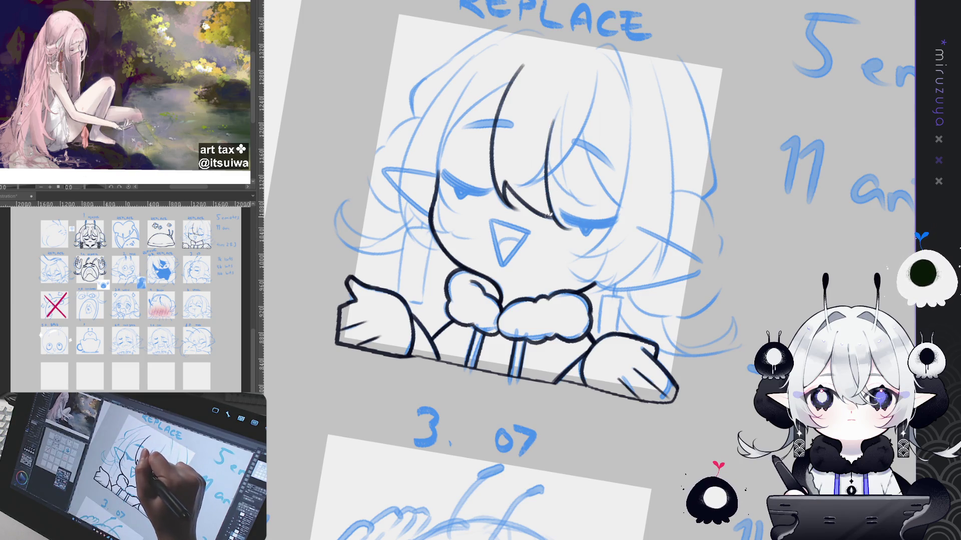
key(ctrl+z)
drag(550, 149, 586, 201)
key(ctrl+z)
drag(548, 150, 593, 184)
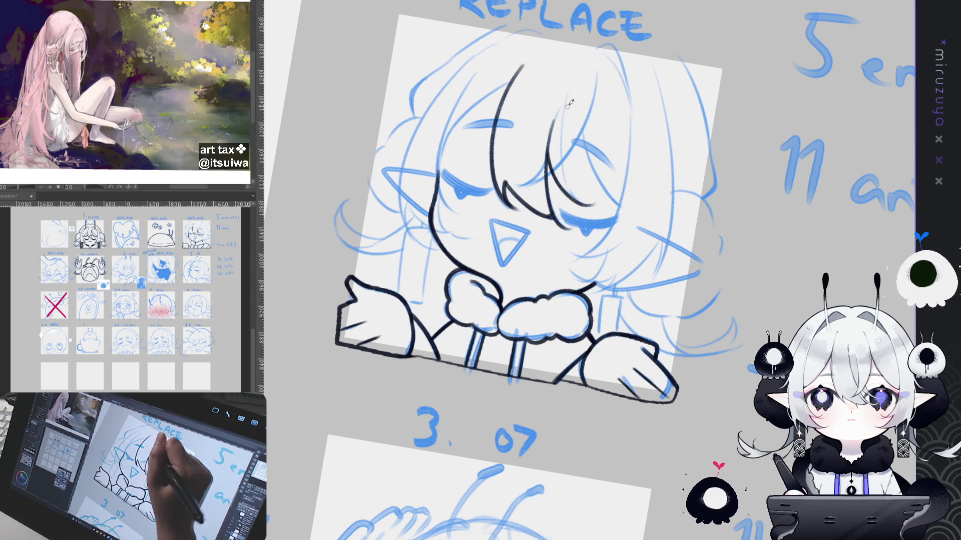
Ink another hair strand running down the face, retrying twice.
drag(570, 87, 593, 203)
key(ctrl+z)
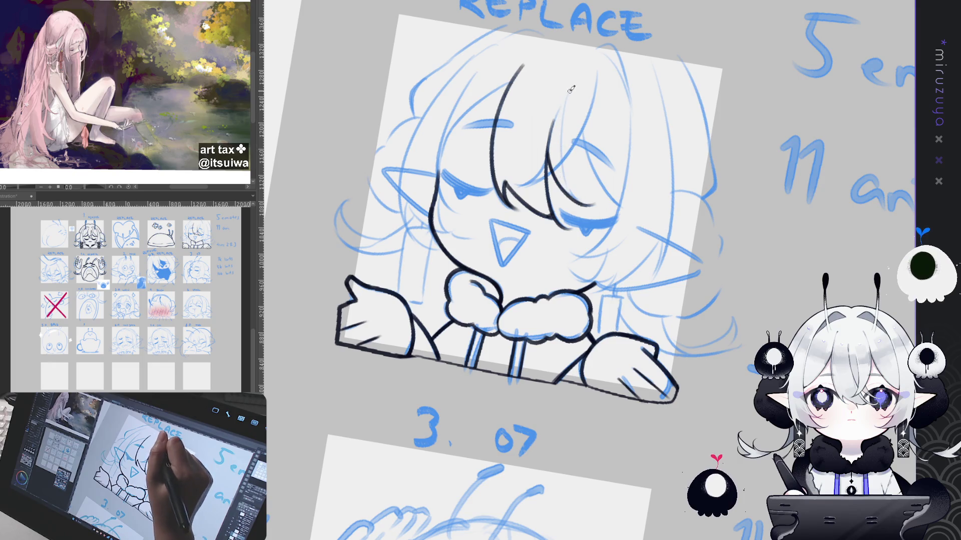
drag(566, 112, 587, 206)
key(ctrl+z)
drag(561, 115, 591, 206)
Ink the right-side hair strand after several retries and reset the canvas rotation upright.
drag(584, 122, 619, 207)
key(ctrl+z)
drag(584, 120, 618, 205)
key(ctrl+z)
drag(584, 122, 619, 204)
key(ctrl+z)
drag(584, 125, 618, 197)
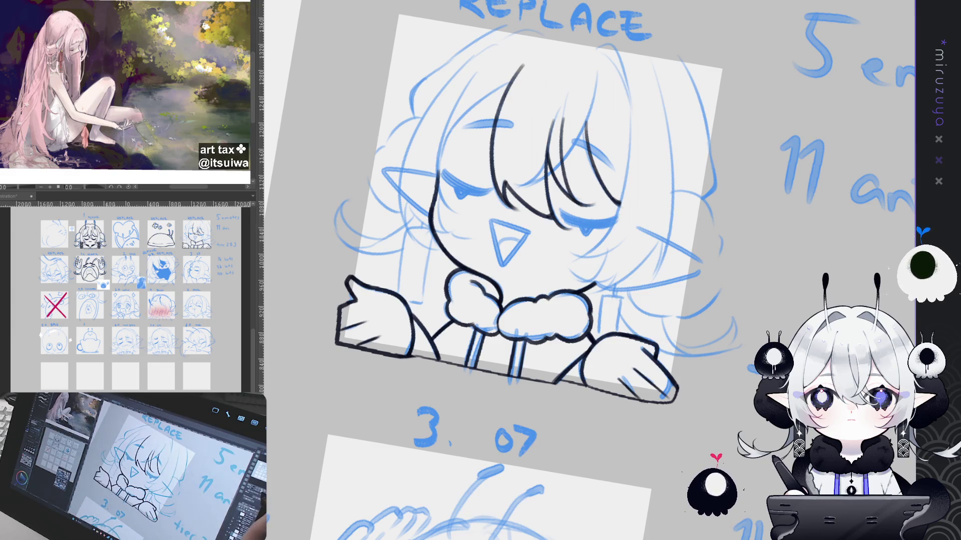
key(5)
Flip and tilt the view, ink a long strand down the fringe after retries, and discard a trial mid-fringe stroke.
key(h)
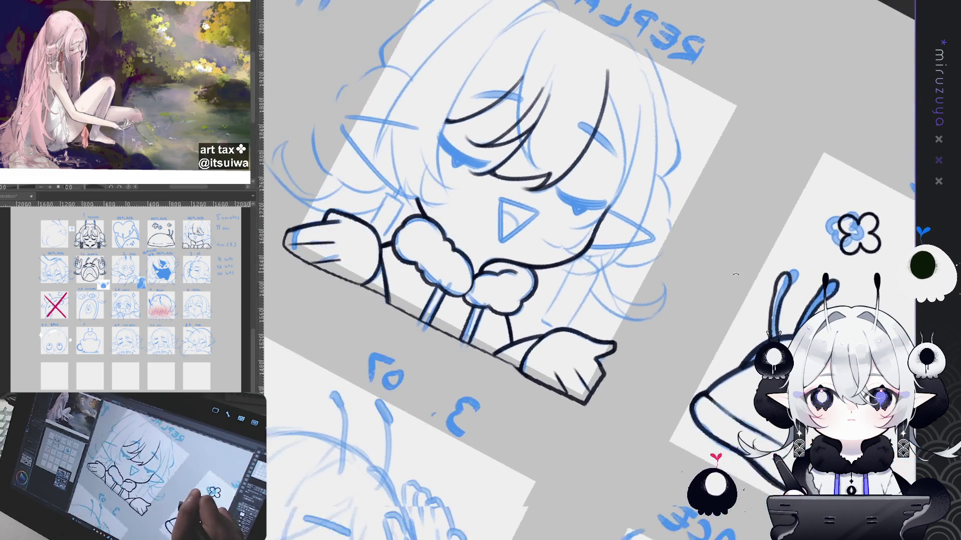
mouse_move(481, 225)
mouse_down()
mouse_move(524, 69)
mouse_move(496, 197)
mouse_up()
key(ctrl+z)
drag(527, 59, 495, 197)
key(ctrl+z)
drag(524, 65, 502, 204)
key(ctrl+z)
drag(525, 64, 502, 199)
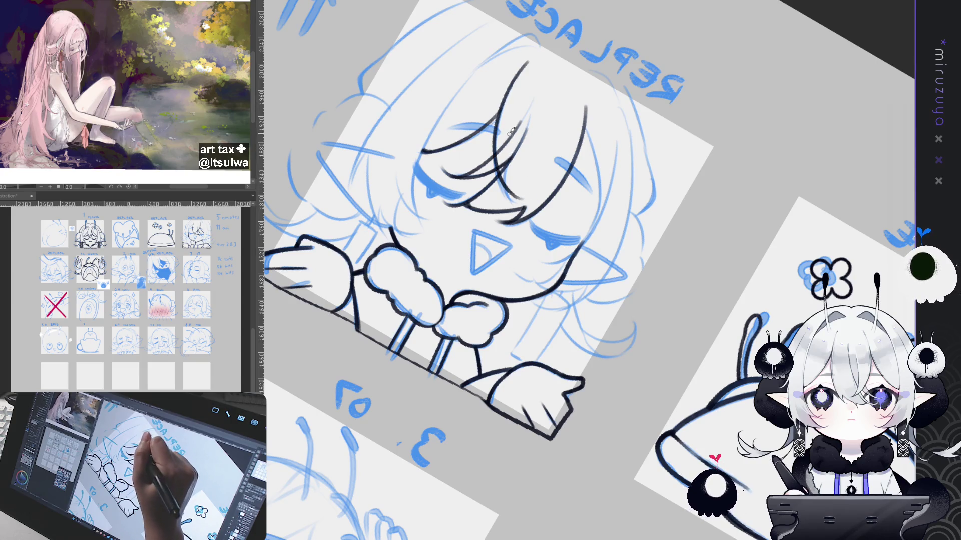
drag(527, 101, 508, 199)
key(ctrl+z)
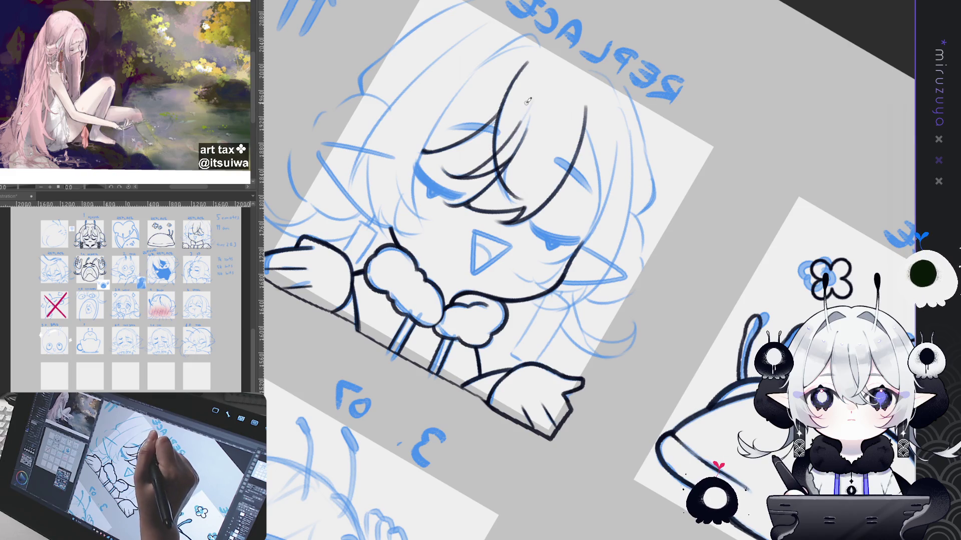